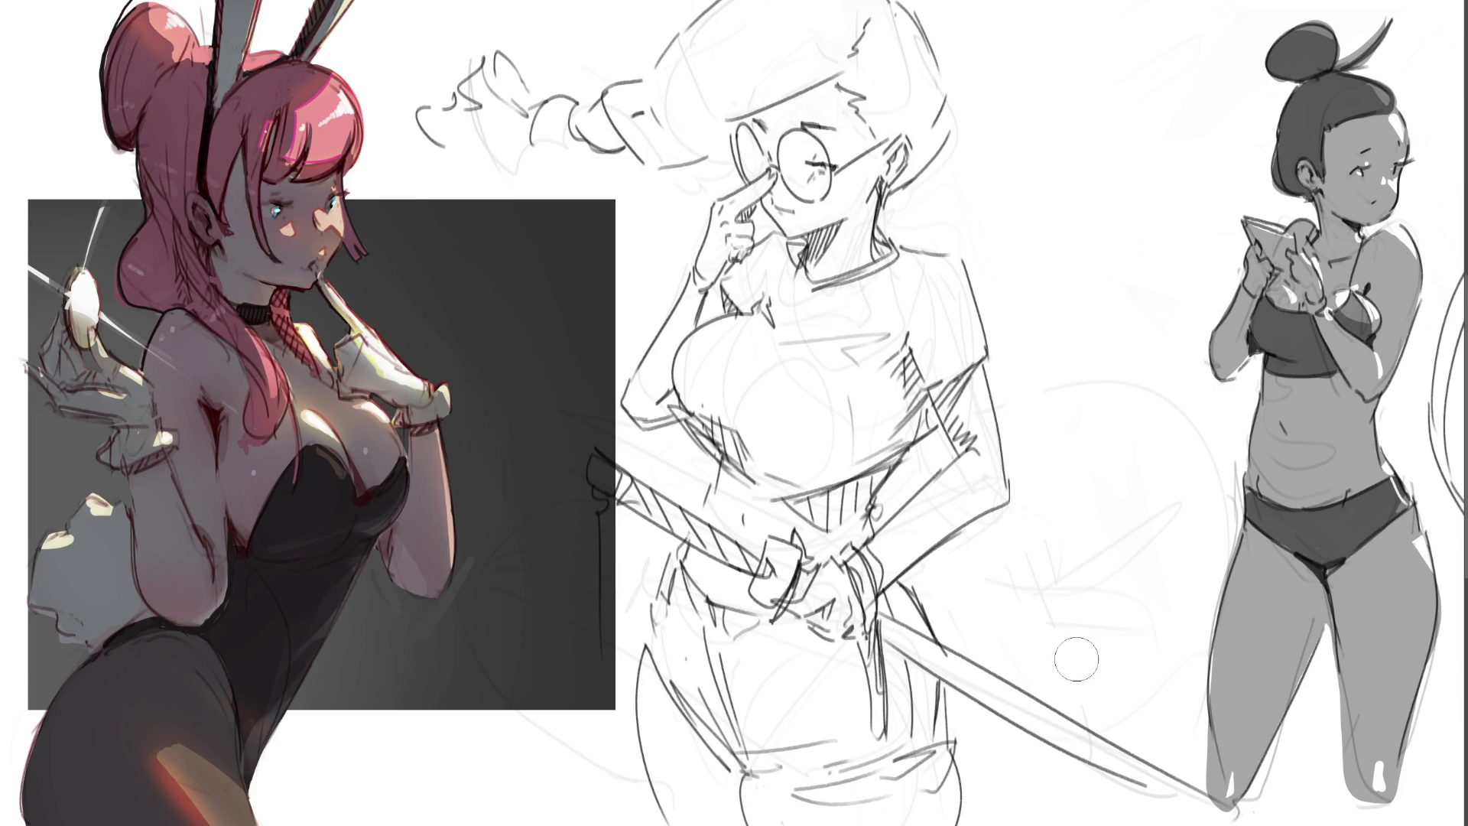
Step: Erase the faint stray strokes beside the sword, across the collar and chest, and near the hair
mouse_move(1077, 660)
mouse_down()
mouse_move(1096, 672)
mouse_move(1115, 565)
mouse_move(1211, 475)
mouse_move(1181, 653)
mouse_move(1098, 688)
mouse_move(1163, 585)
mouse_move(1075, 387)
mouse_move(983, 408)
mouse_move(978, 482)
mouse_move(912, 529)
mouse_up()
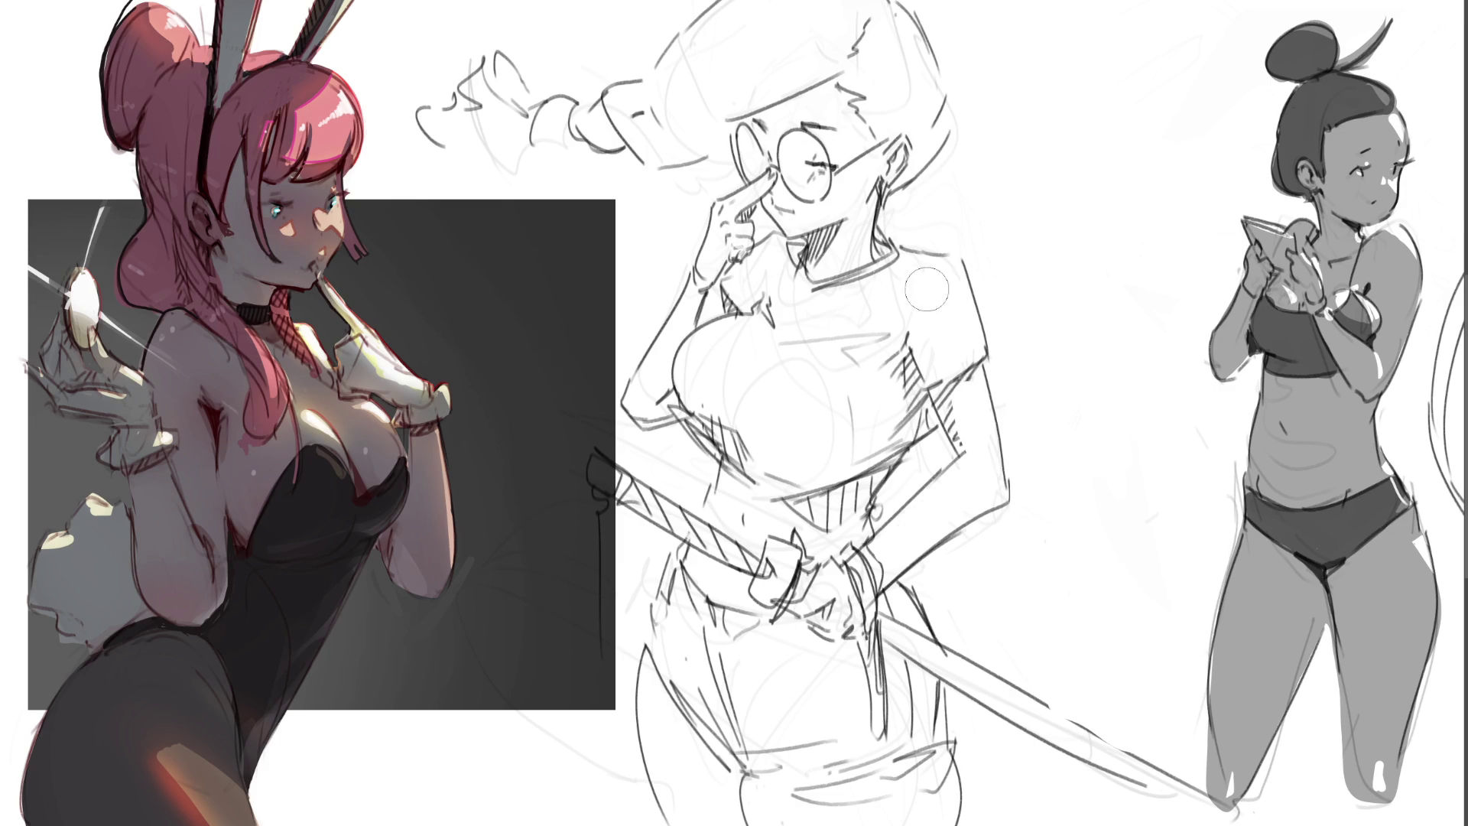
mouse_move(927, 288)
mouse_down()
mouse_move(824, 304)
mouse_move(792, 290)
mouse_move(745, 401)
mouse_move(771, 399)
mouse_move(813, 443)
mouse_move(794, 376)
mouse_up()
drag(906, 22, 900, 111)
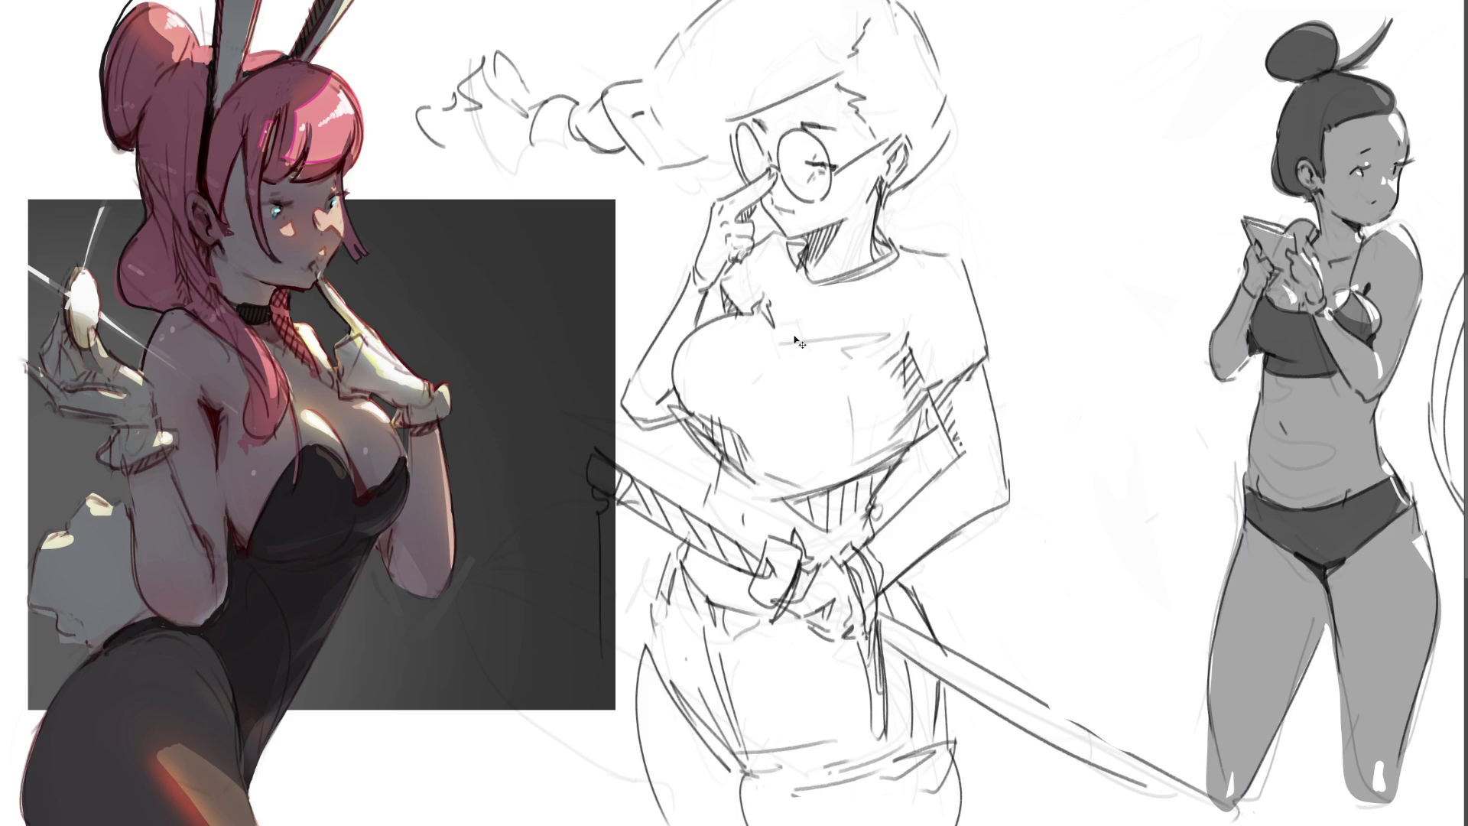
Step: Slide the glasses-girl sketch rightward, then clean the elbow contour and faint strokes below the braid
key(v)
drag(787, 292, 938, 290)
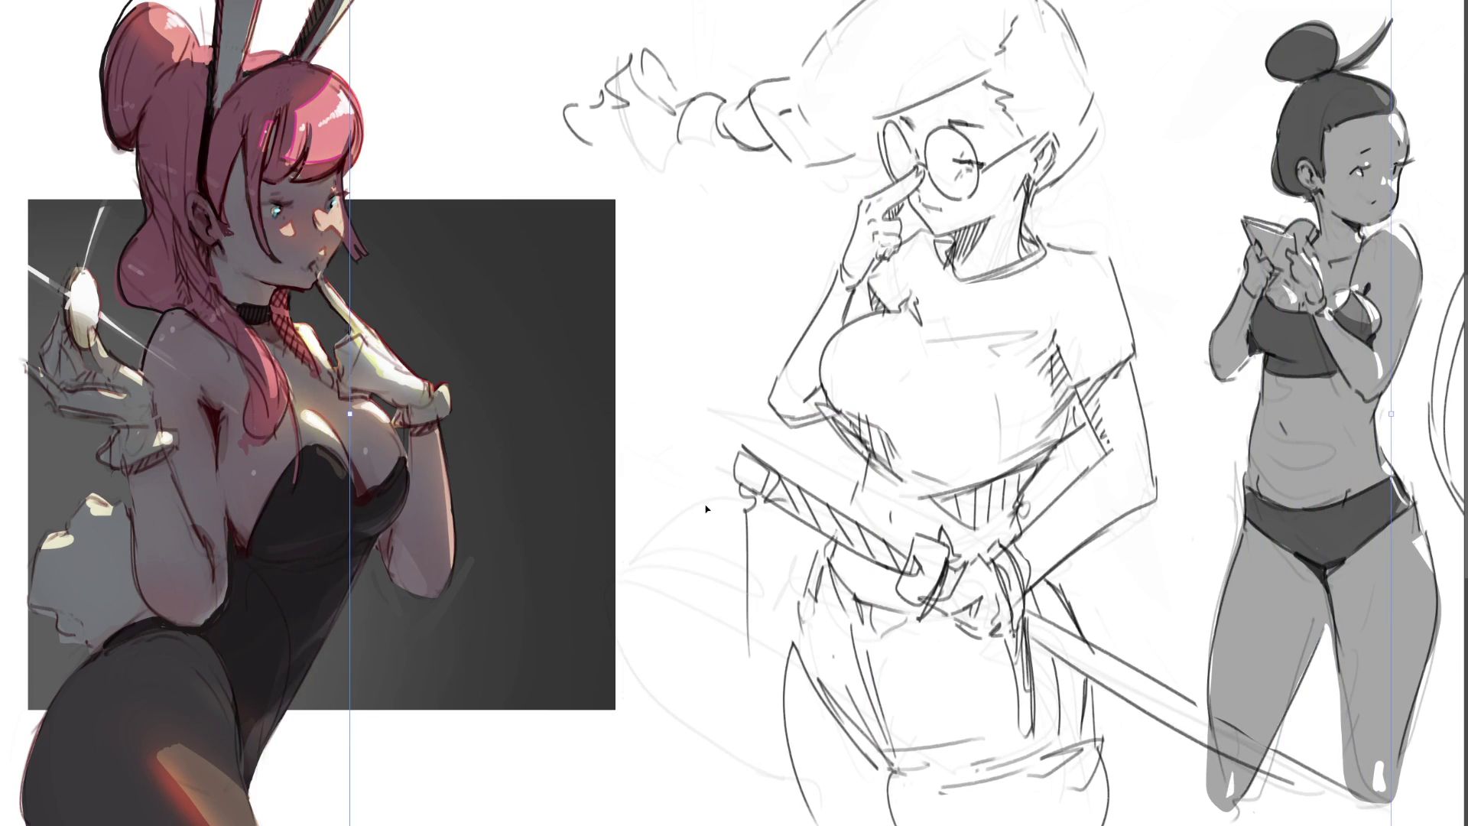
key(b)
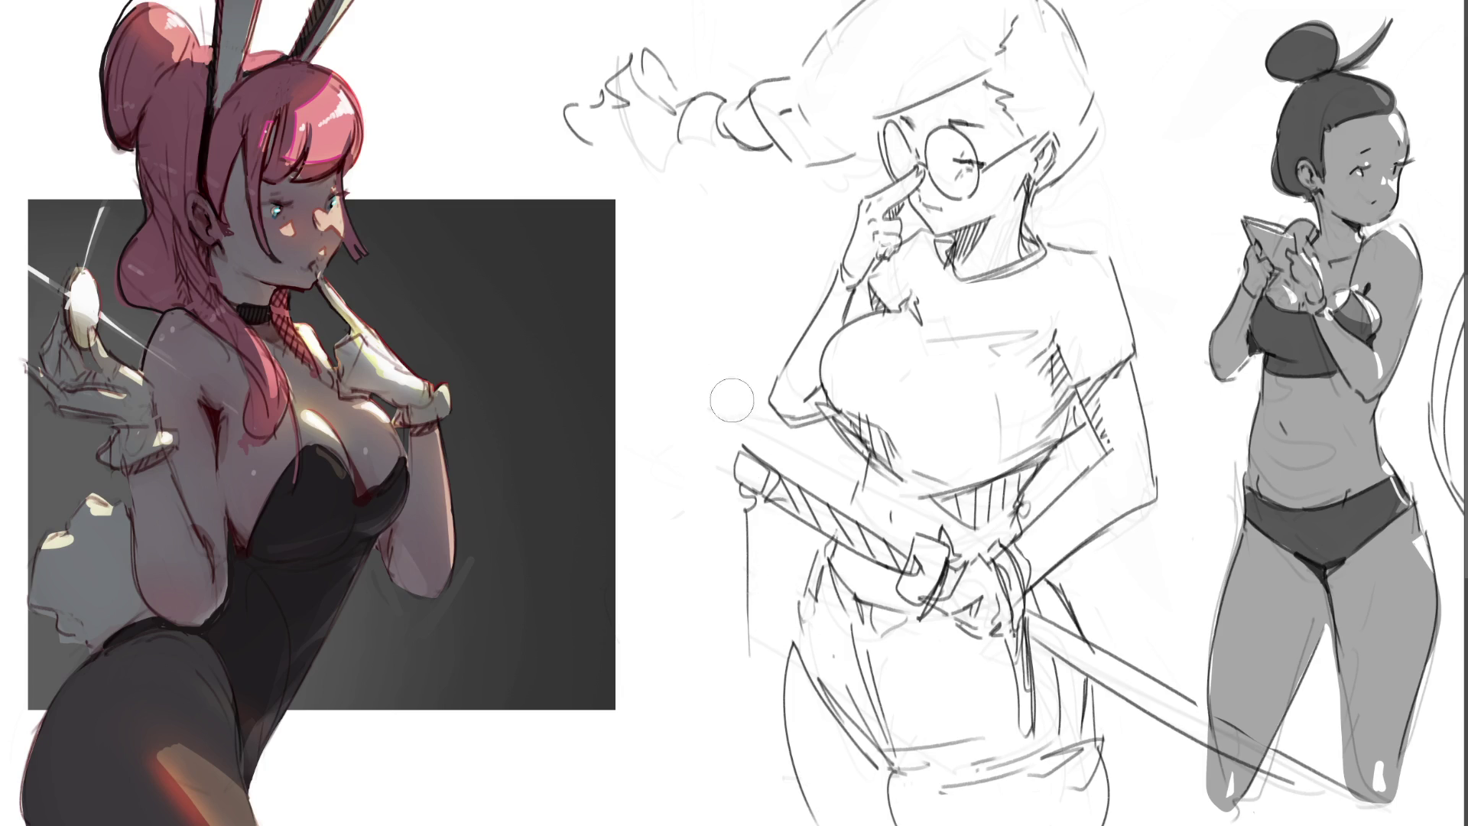
drag(820, 440, 842, 466)
drag(791, 392, 775, 362)
drag(861, 172, 832, 160)
mouse_move(714, 168)
mouse_down()
mouse_move(629, 145)
mouse_move(660, 170)
mouse_up()
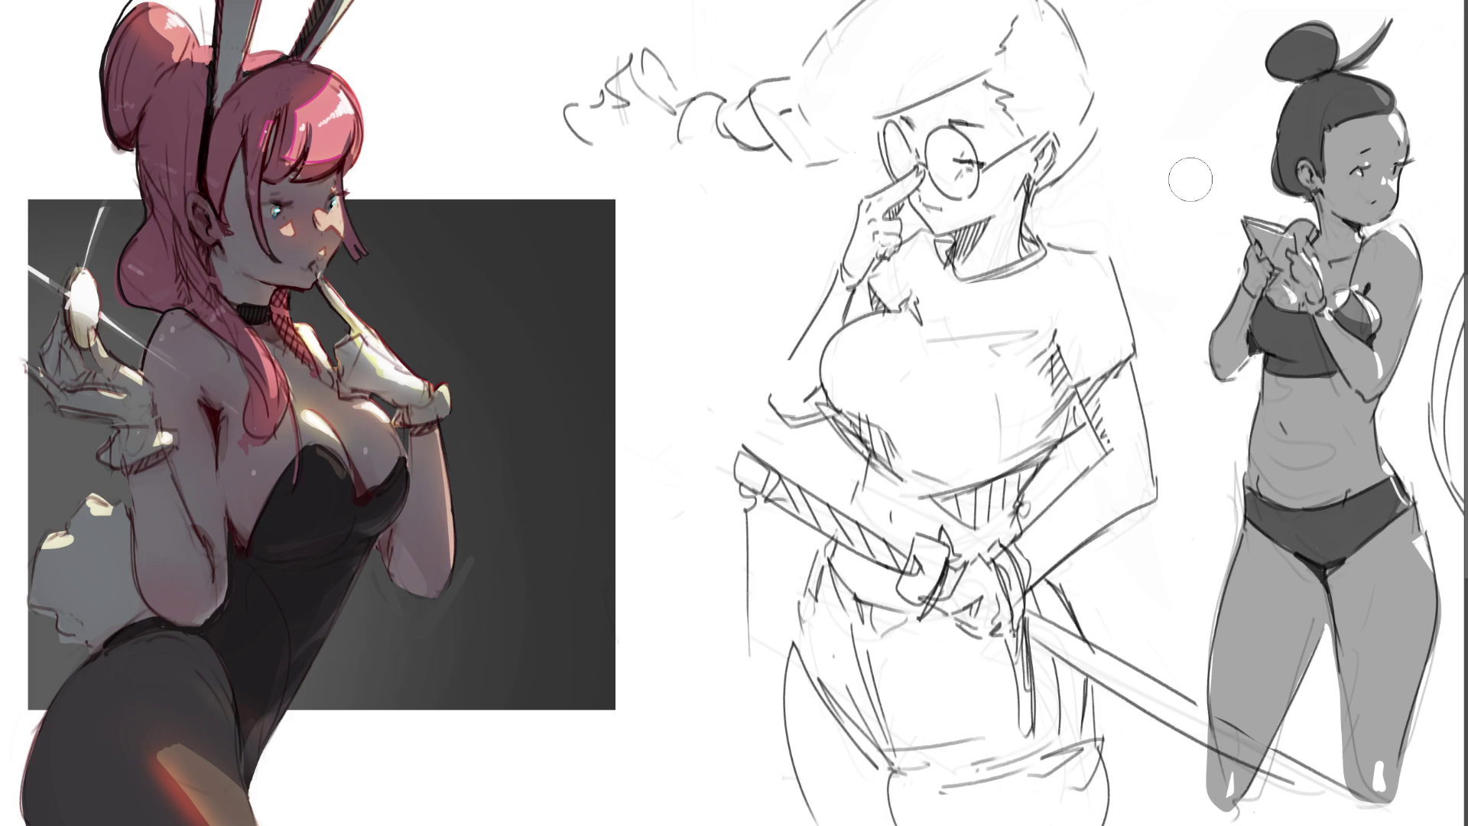
scroll(722, 421, down, 2)
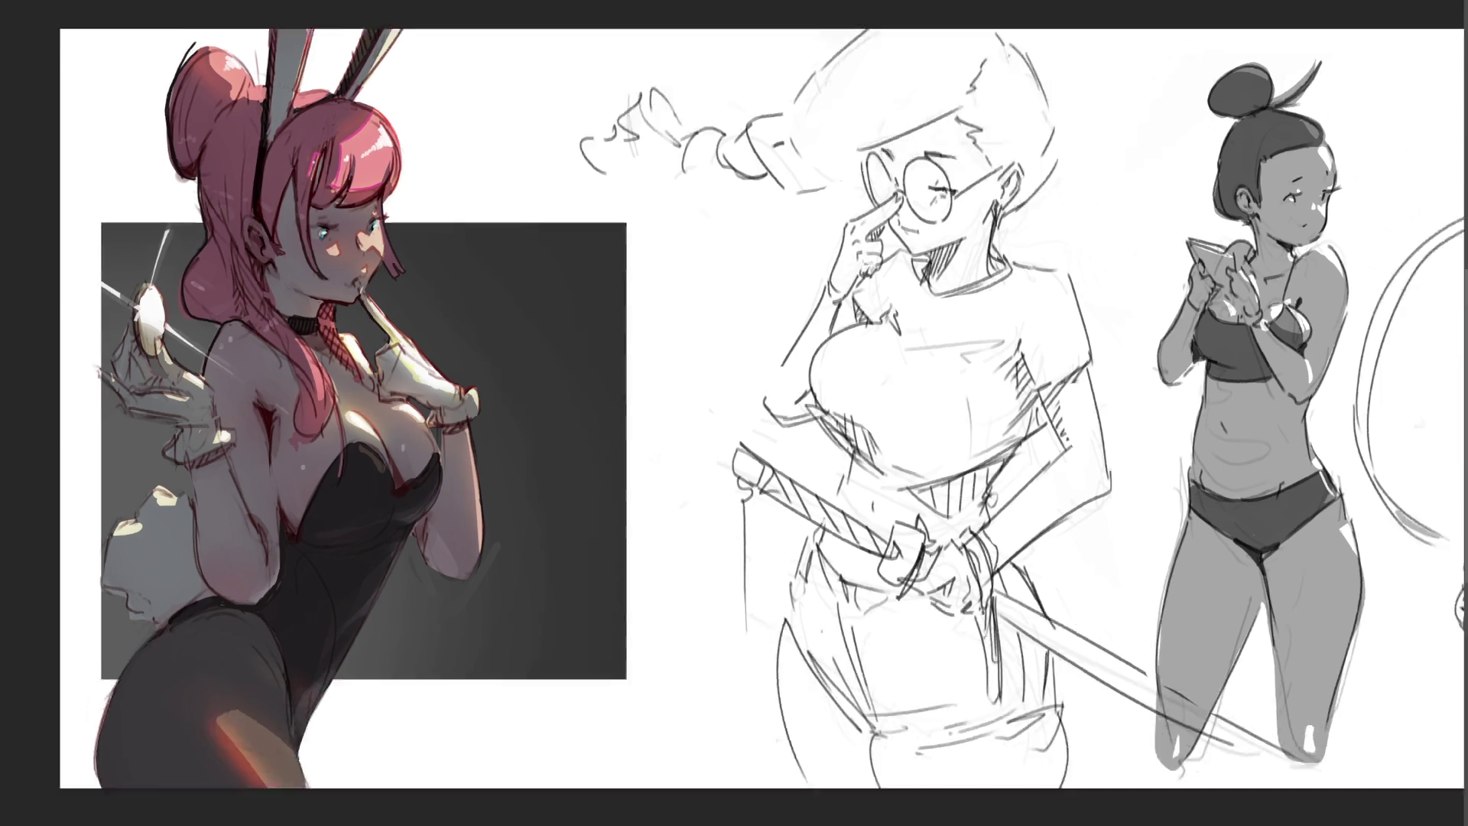
scroll(724, 421, down, 2)
scroll(723, 421, down, 1)
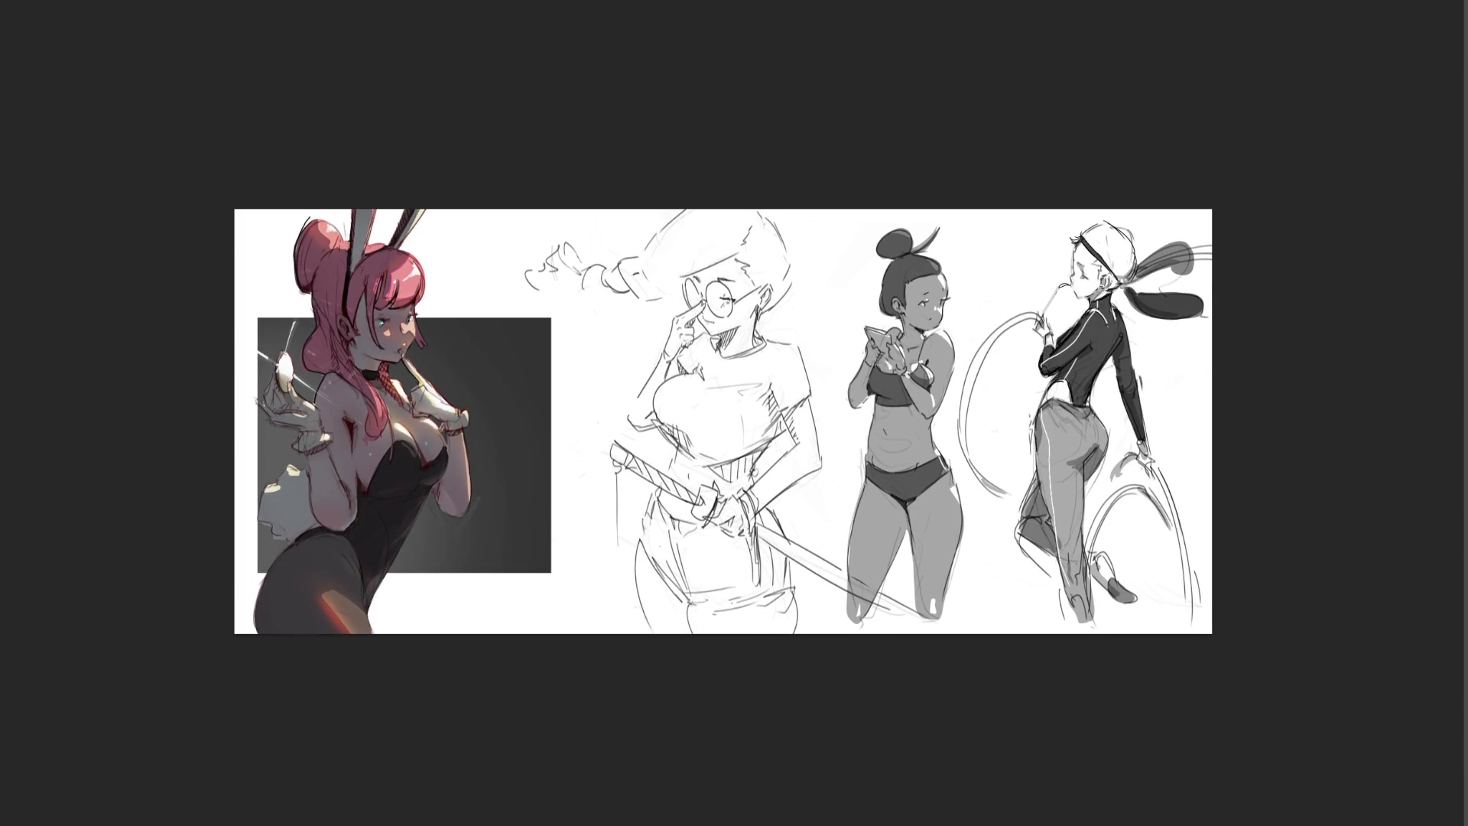
scroll(742, 444, up, 2)
scroll(742, 444, up, 2)
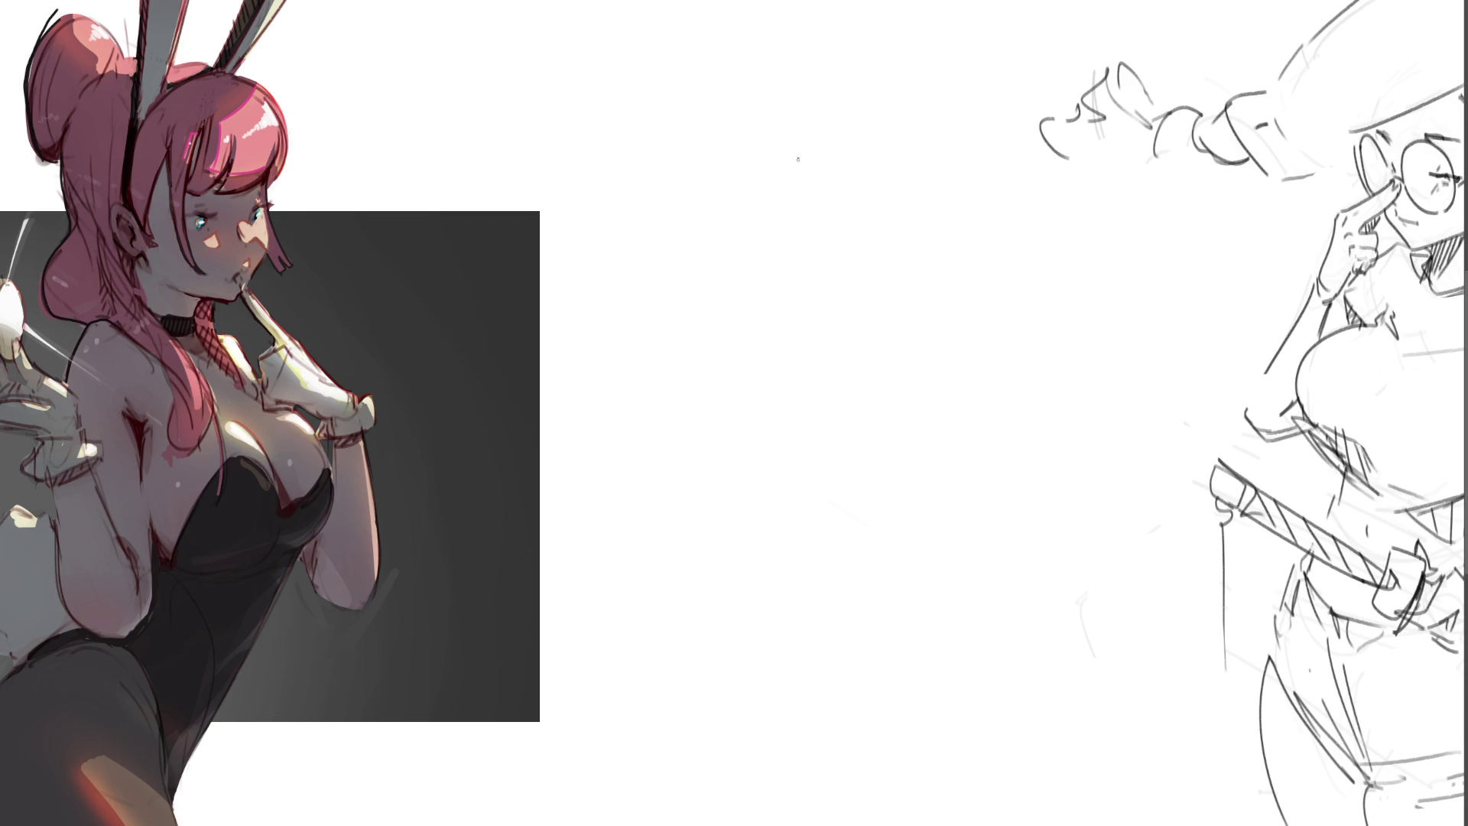
Step: Sketch a rounded head with cap brim, ear, closed eye, face edge, chin and jaw
mouse_move(833, 117)
mouse_down()
mouse_move(815, 182)
mouse_move(873, 97)
mouse_move(884, 214)
mouse_move(872, 204)
mouse_up()
drag(891, 116, 903, 222)
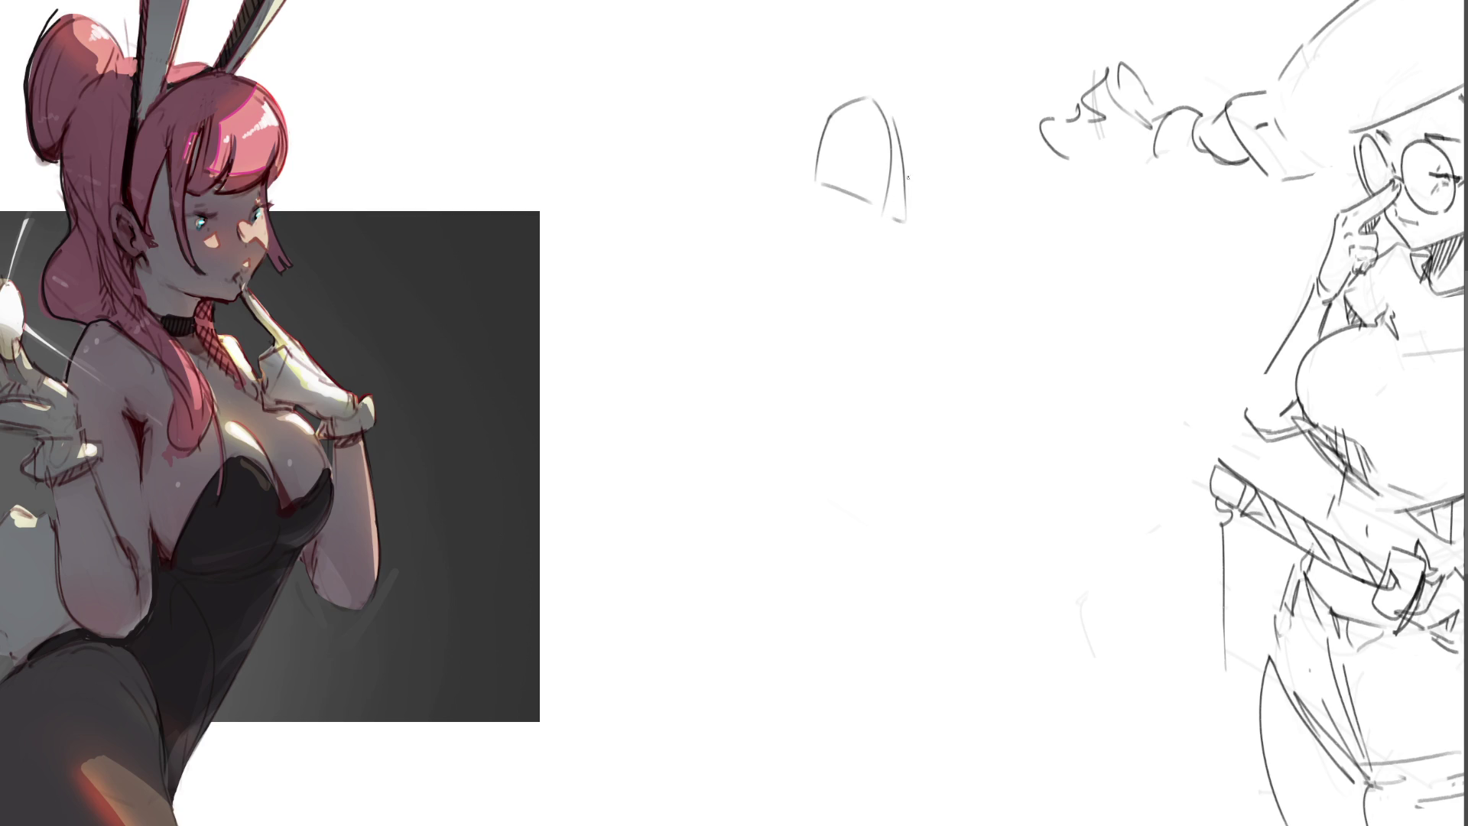
mouse_move(877, 156)
mouse_down()
mouse_move(873, 219)
mouse_move(888, 223)
mouse_up()
mouse_move(848, 98)
mouse_down()
mouse_move(784, 154)
mouse_move(808, 162)
mouse_move(751, 248)
mouse_up()
mouse_move(794, 204)
mouse_down()
mouse_move(757, 246)
mouse_move(786, 280)
mouse_move(826, 282)
mouse_up()
mouse_move(878, 218)
mouse_down()
mouse_move(826, 287)
mouse_move(845, 304)
mouse_up()
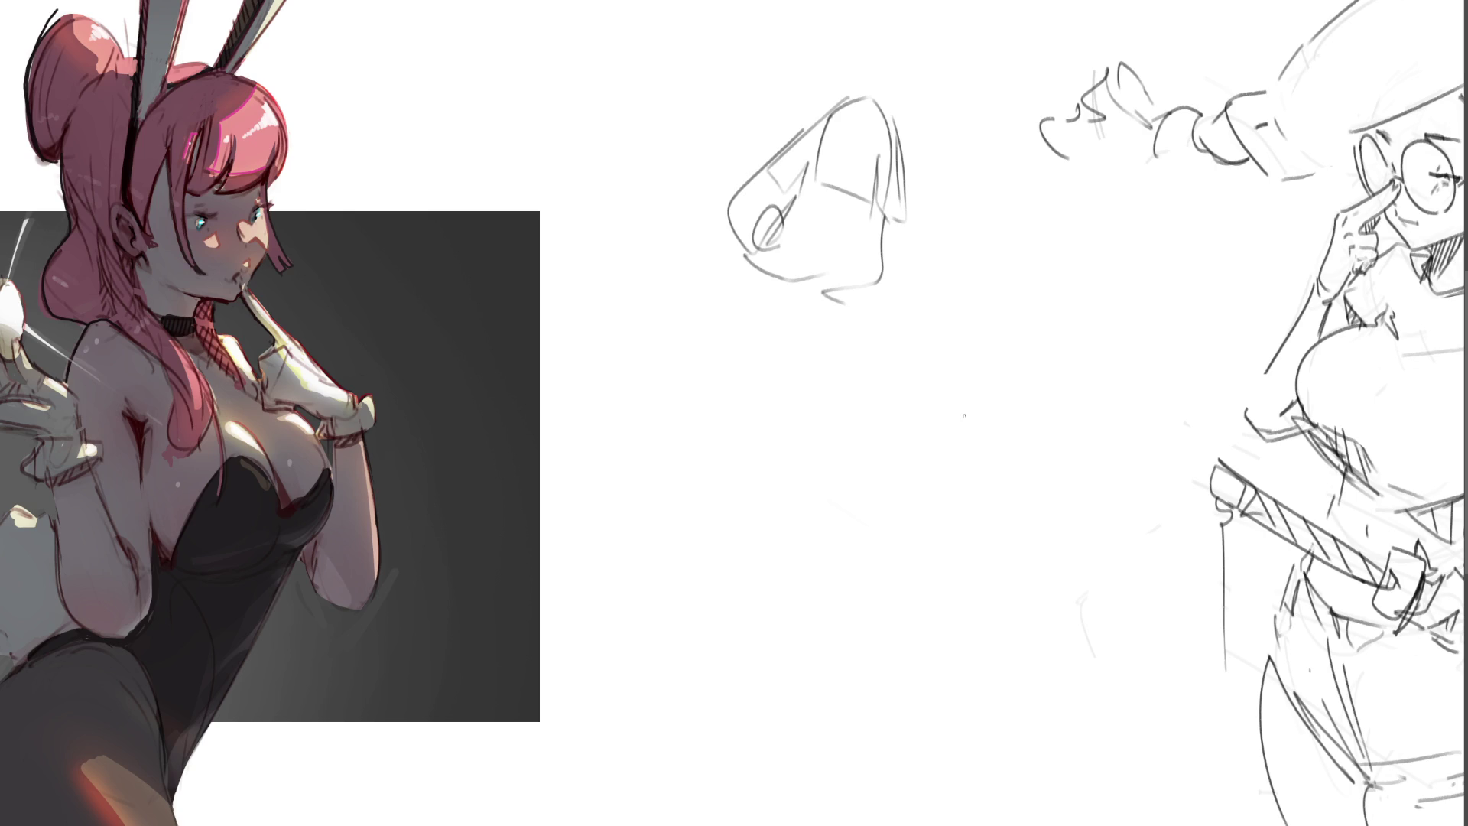
drag(830, 206, 850, 220)
mouse_move(875, 244)
mouse_down()
mouse_move(880, 266)
mouse_move(928, 227)
mouse_up()
drag(752, 250, 827, 290)
mouse_move(835, 278)
mouse_down()
mouse_move(852, 302)
mouse_move(927, 281)
mouse_up()
Step: Sketch the neck, collar, shoulders, sleeve, torso sides and a long arm line
mouse_move(777, 283)
mouse_down()
mouse_move(846, 310)
mouse_move(748, 340)
mouse_move(887, 338)
mouse_move(915, 380)
mouse_up()
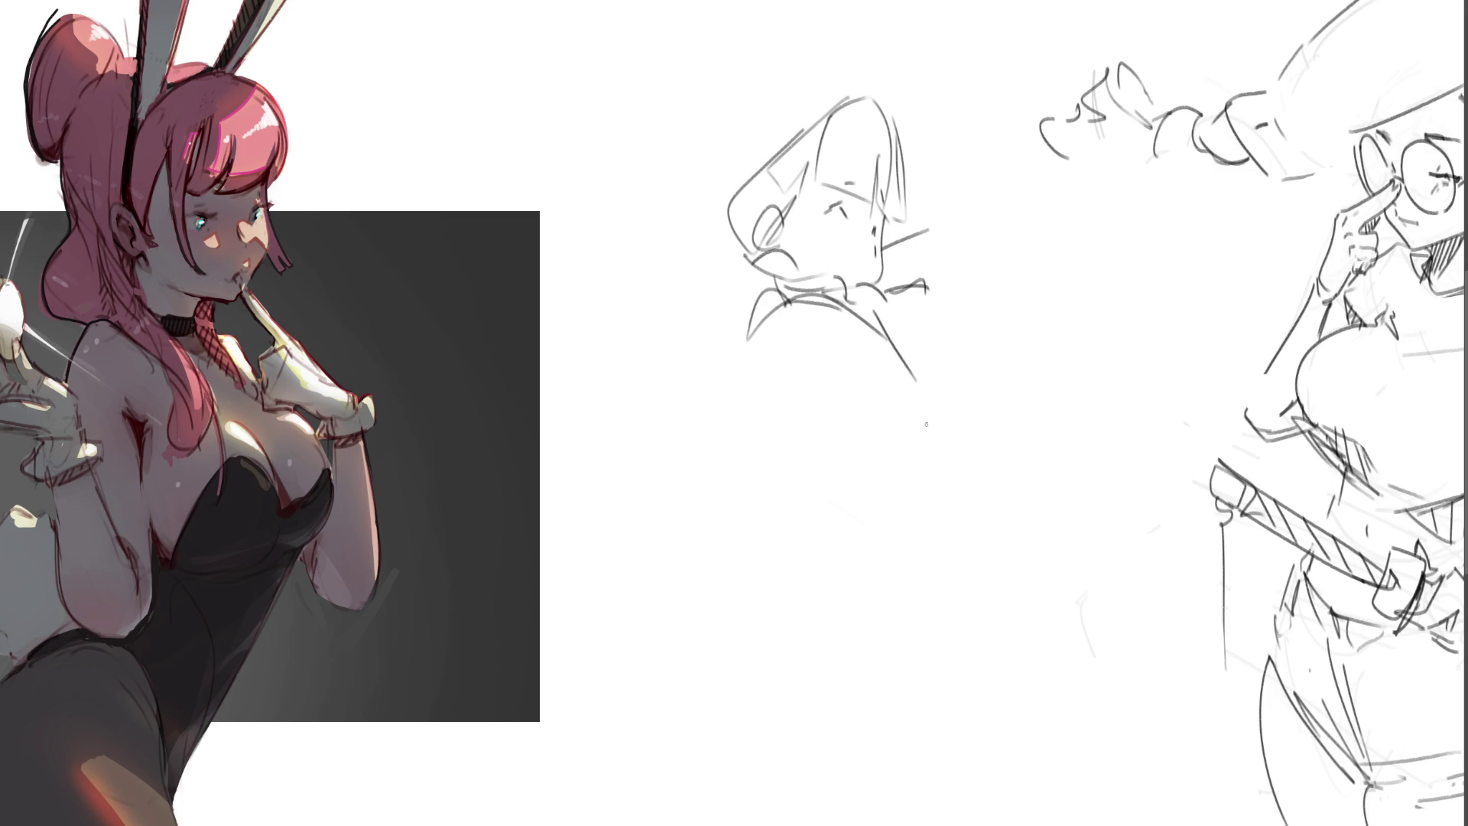
mouse_move(763, 310)
mouse_down()
mouse_move(825, 385)
mouse_move(871, 405)
mouse_up()
mouse_move(909, 368)
mouse_down()
mouse_move(922, 383)
mouse_move(900, 469)
mouse_up()
drag(840, 431, 845, 462)
drag(914, 413, 916, 477)
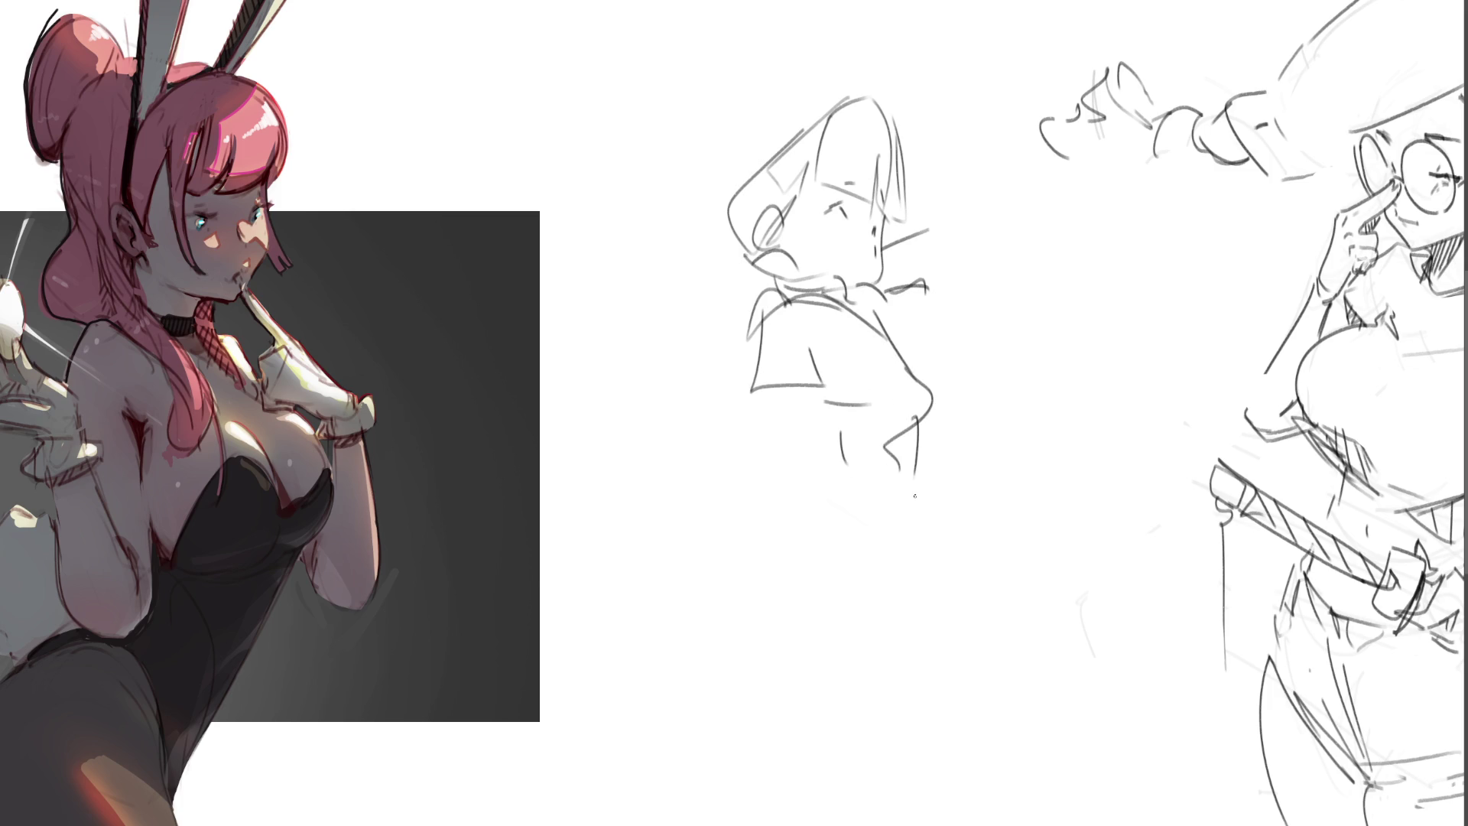
drag(761, 394, 769, 473)
drag(804, 385, 807, 471)
mouse_move(826, 421)
mouse_down()
mouse_move(783, 474)
mouse_move(959, 476)
mouse_up()
mouse_move(787, 471)
mouse_down()
mouse_move(964, 466)
mouse_move(952, 437)
mouse_up()
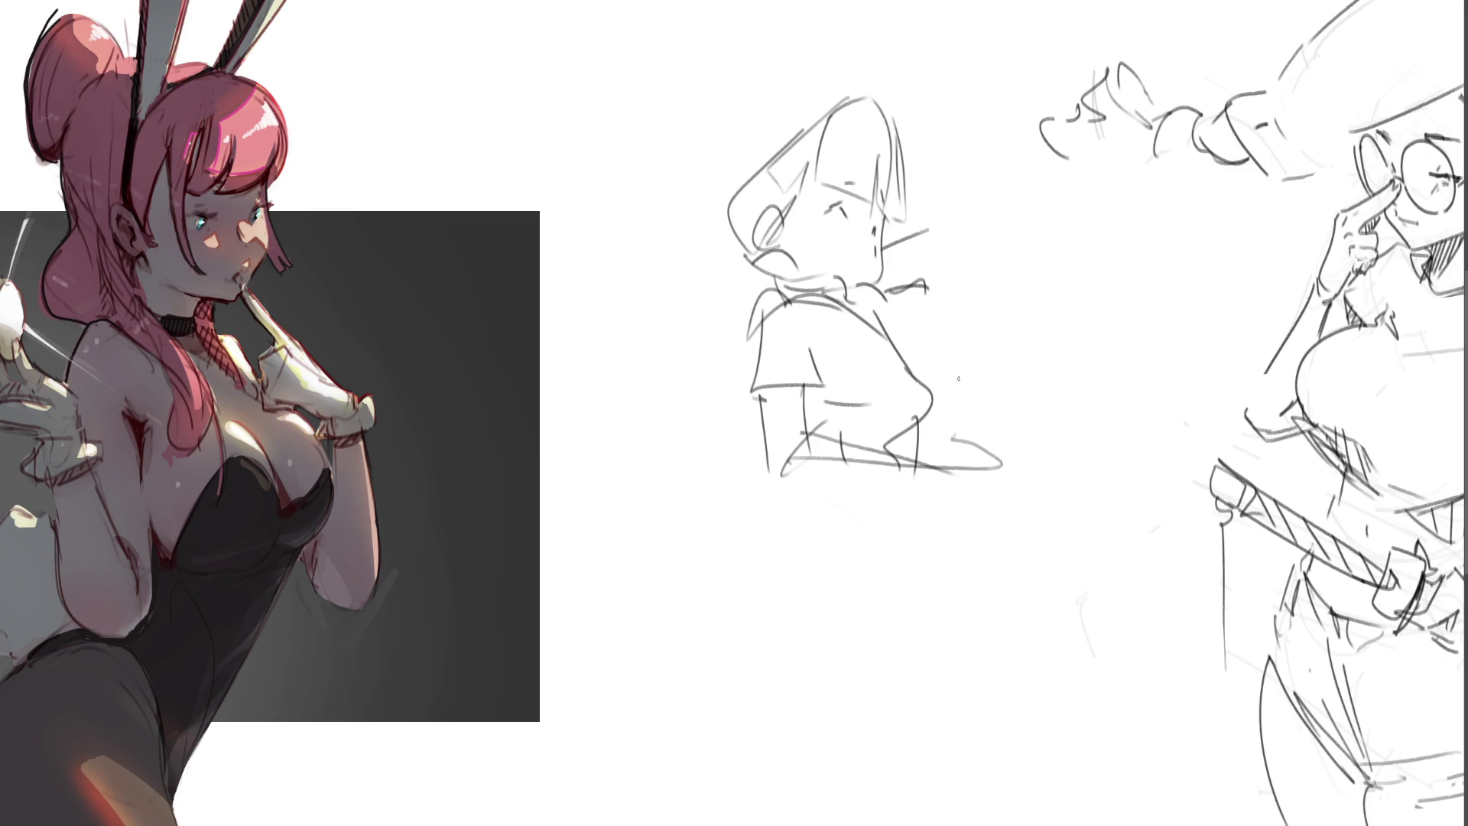
Step: Add the raised right arm with forearm and hand, refine the collar, and make the eye an X
drag(916, 267, 943, 336)
drag(924, 229, 989, 350)
drag(894, 313, 939, 320)
mouse_move(943, 322)
mouse_down()
mouse_move(918, 369)
mouse_move(991, 330)
mouse_up()
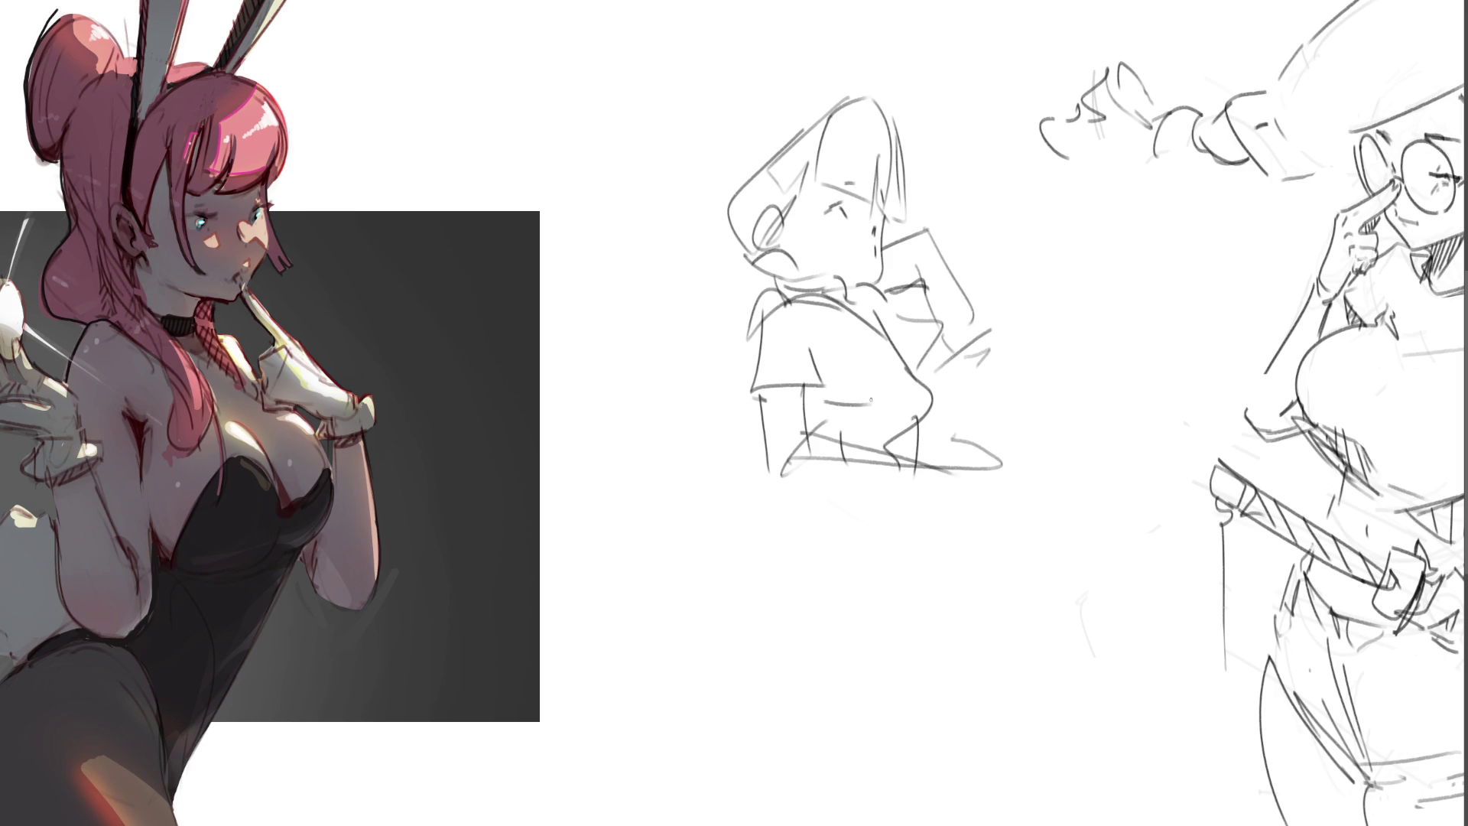
mouse_move(744, 264)
mouse_down()
mouse_move(758, 291)
mouse_move(792, 286)
mouse_up()
mouse_move(843, 211)
mouse_down()
mouse_move(858, 202)
mouse_move(874, 238)
mouse_move(931, 226)
mouse_up()
Step: Block in the hips, lower body and legs, then fade the whole sketch to light grey
mouse_move(778, 470)
mouse_down()
mouse_move(889, 531)
mouse_move(900, 512)
mouse_up()
drag(926, 477, 904, 530)
mouse_move(777, 478)
mouse_down()
mouse_move(748, 581)
mouse_move(849, 613)
mouse_up()
drag(877, 546, 875, 605)
drag(904, 518, 876, 604)
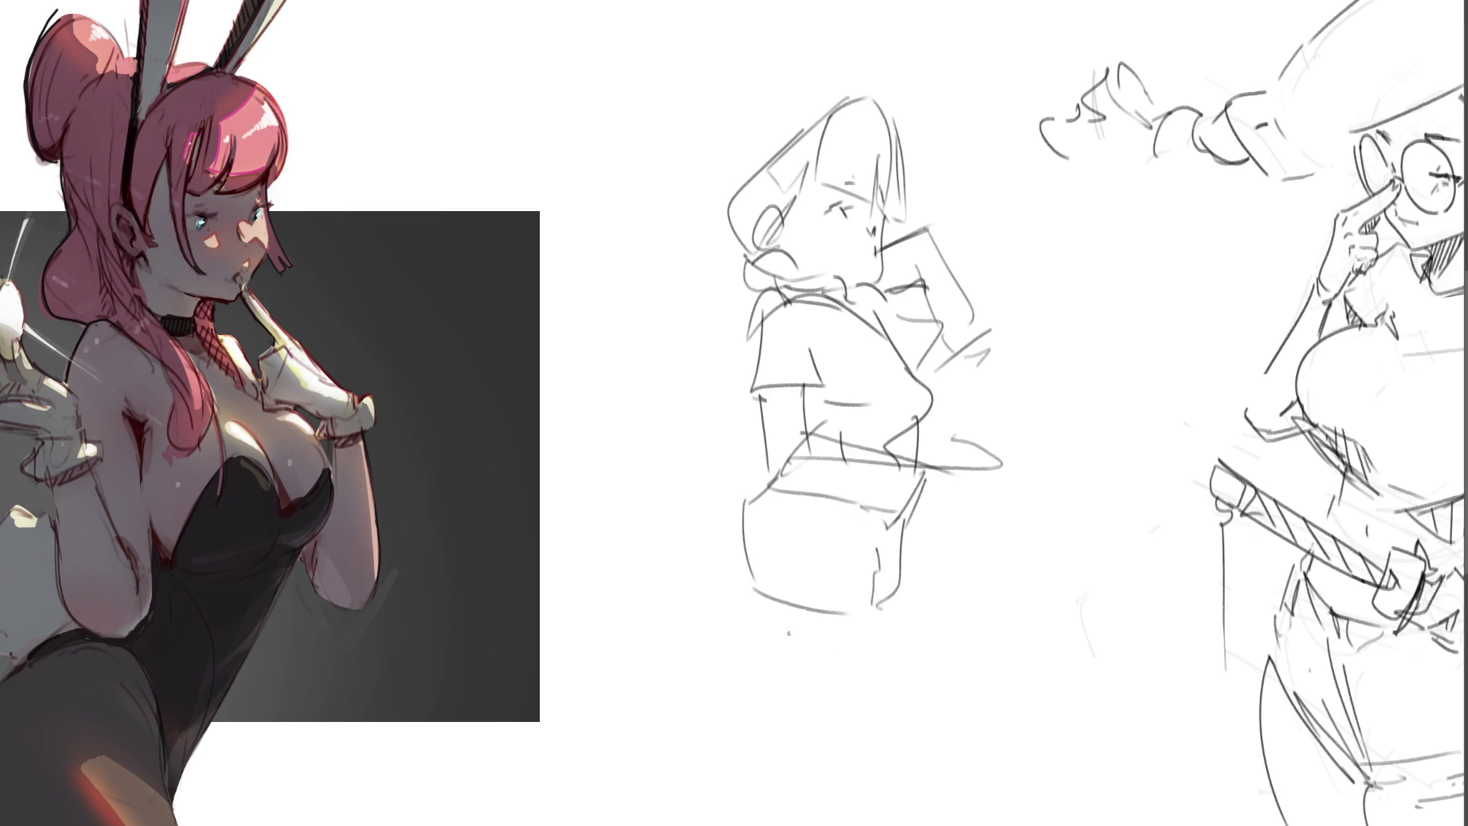
mouse_move(763, 496)
mouse_down()
mouse_move(753, 598)
mouse_move(907, 608)
mouse_up()
drag(907, 537, 899, 645)
drag(751, 608, 825, 758)
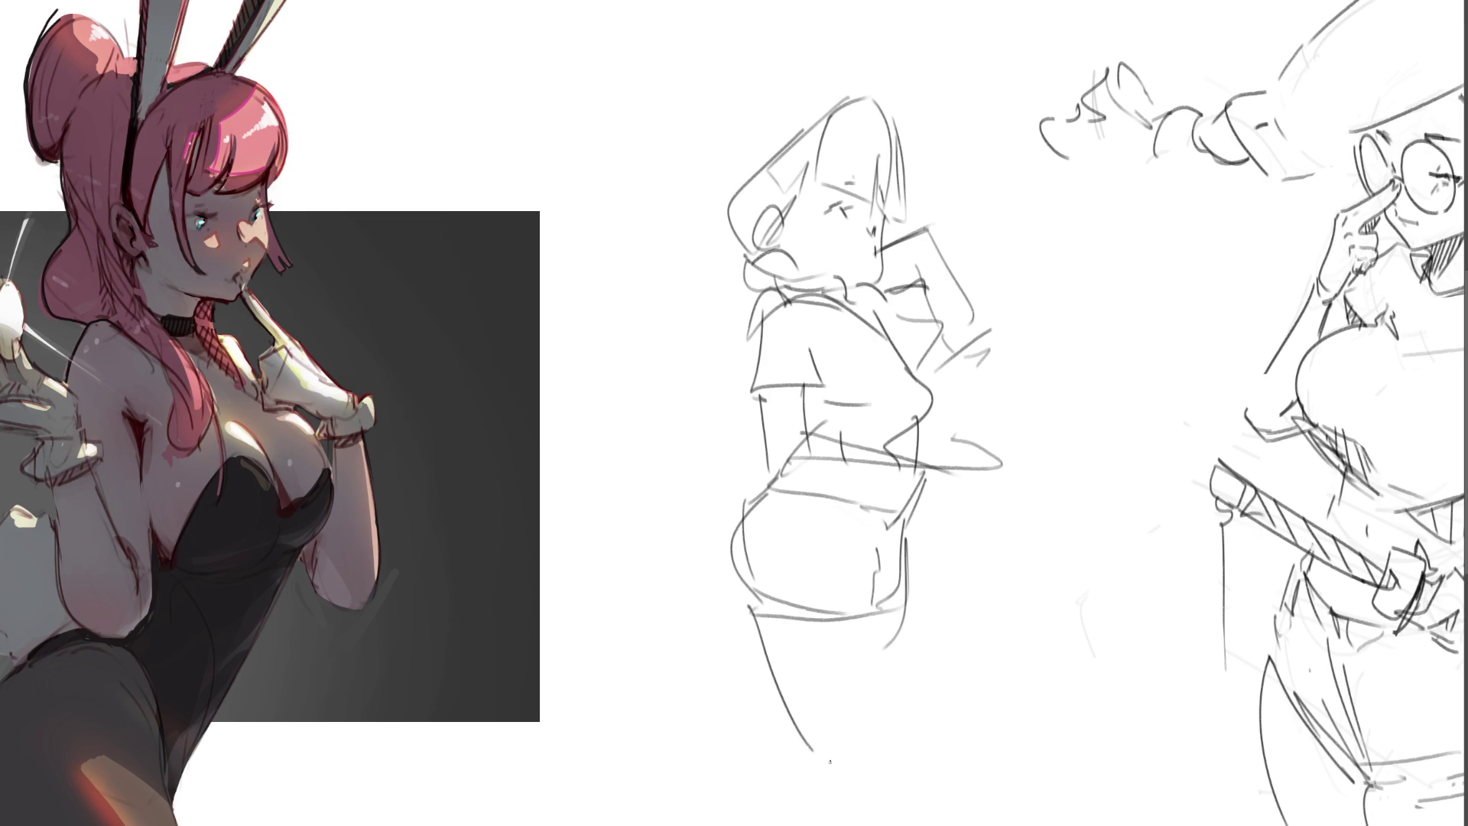
drag(895, 614, 892, 797)
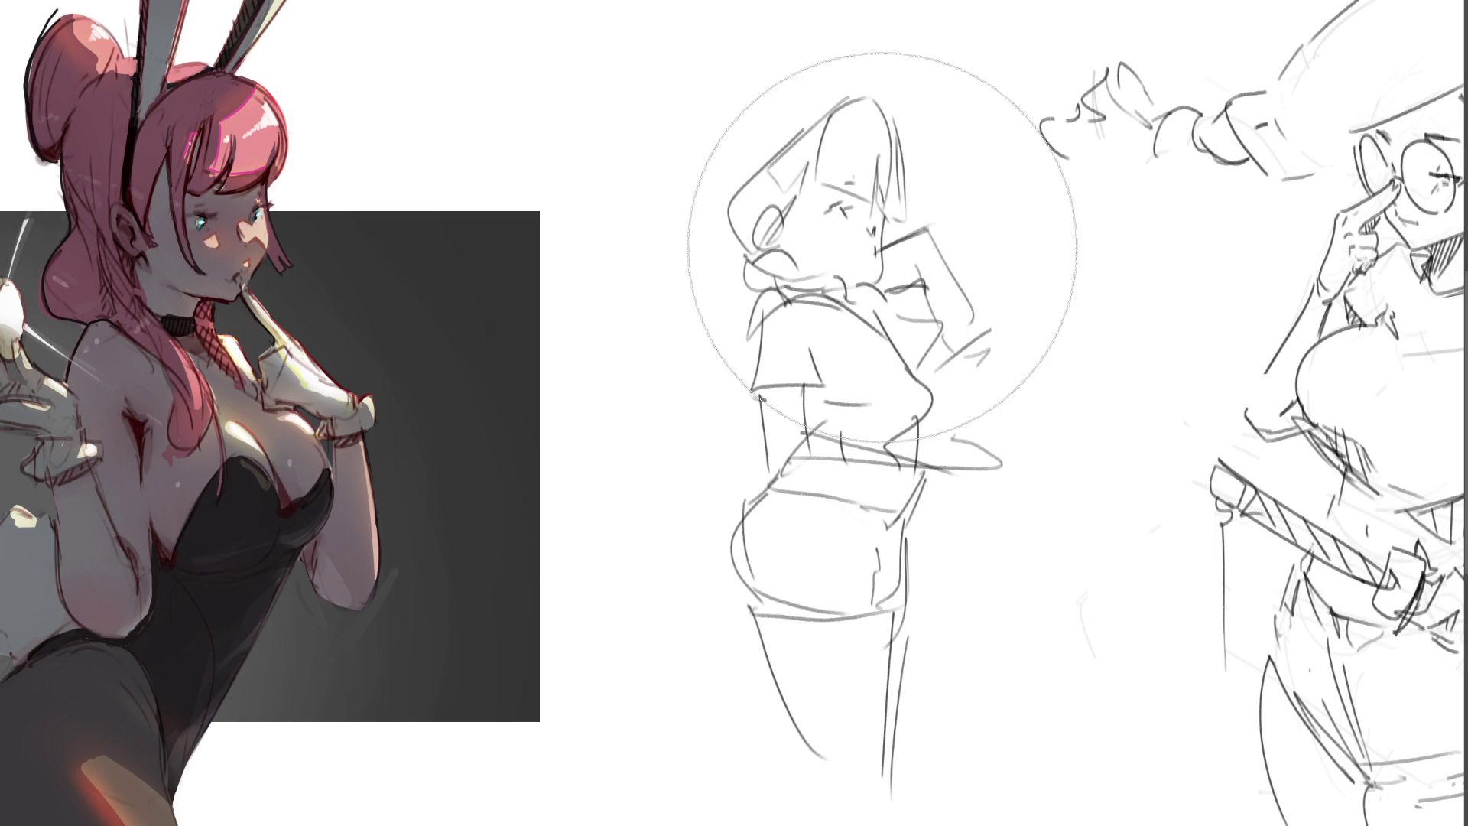
drag(868, 230, 862, 286)
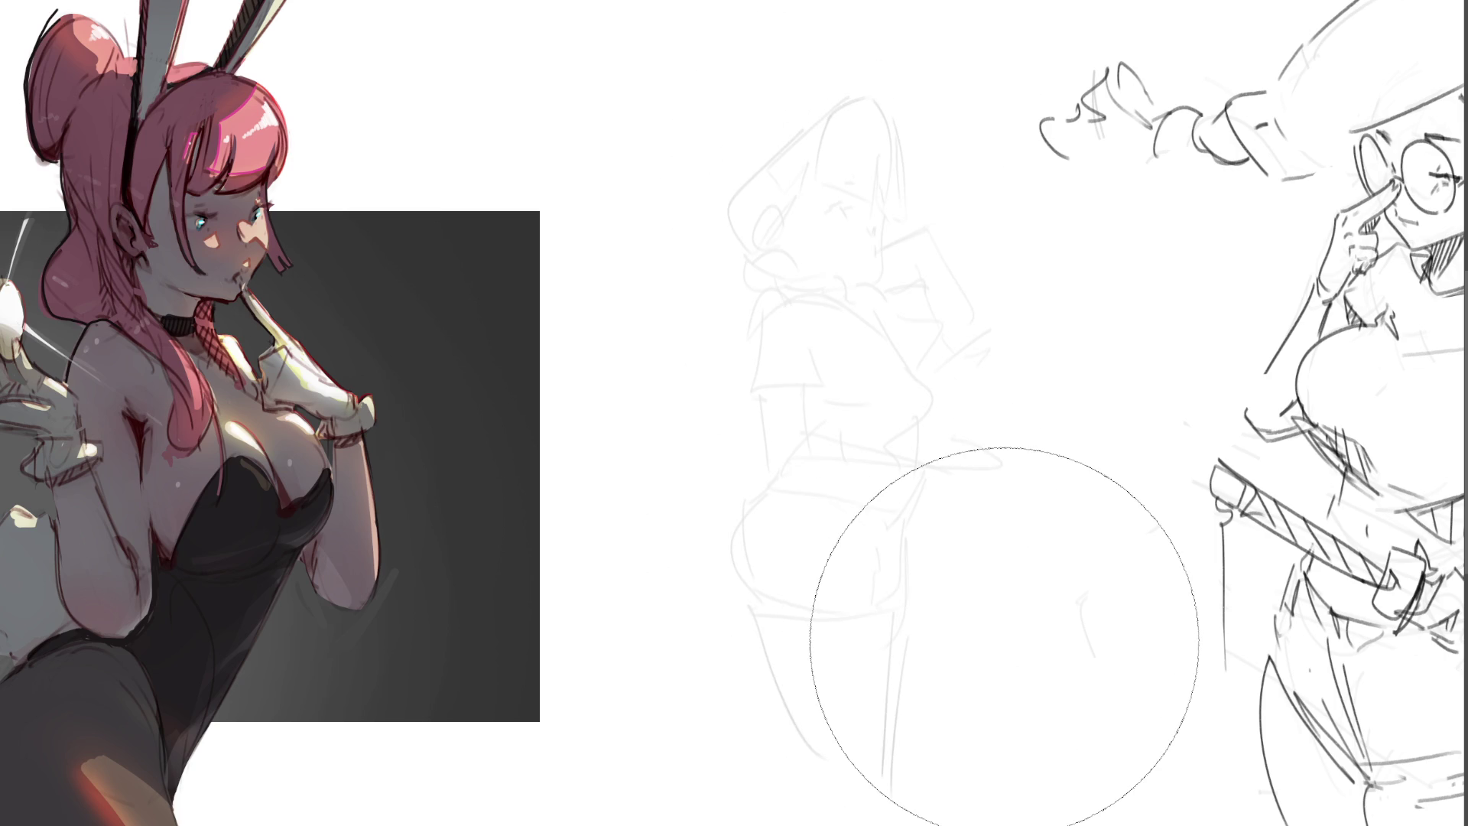
Step: With a finer brush, redraw the torso's curves, top edge, vertical sides and lower edges
key(e)
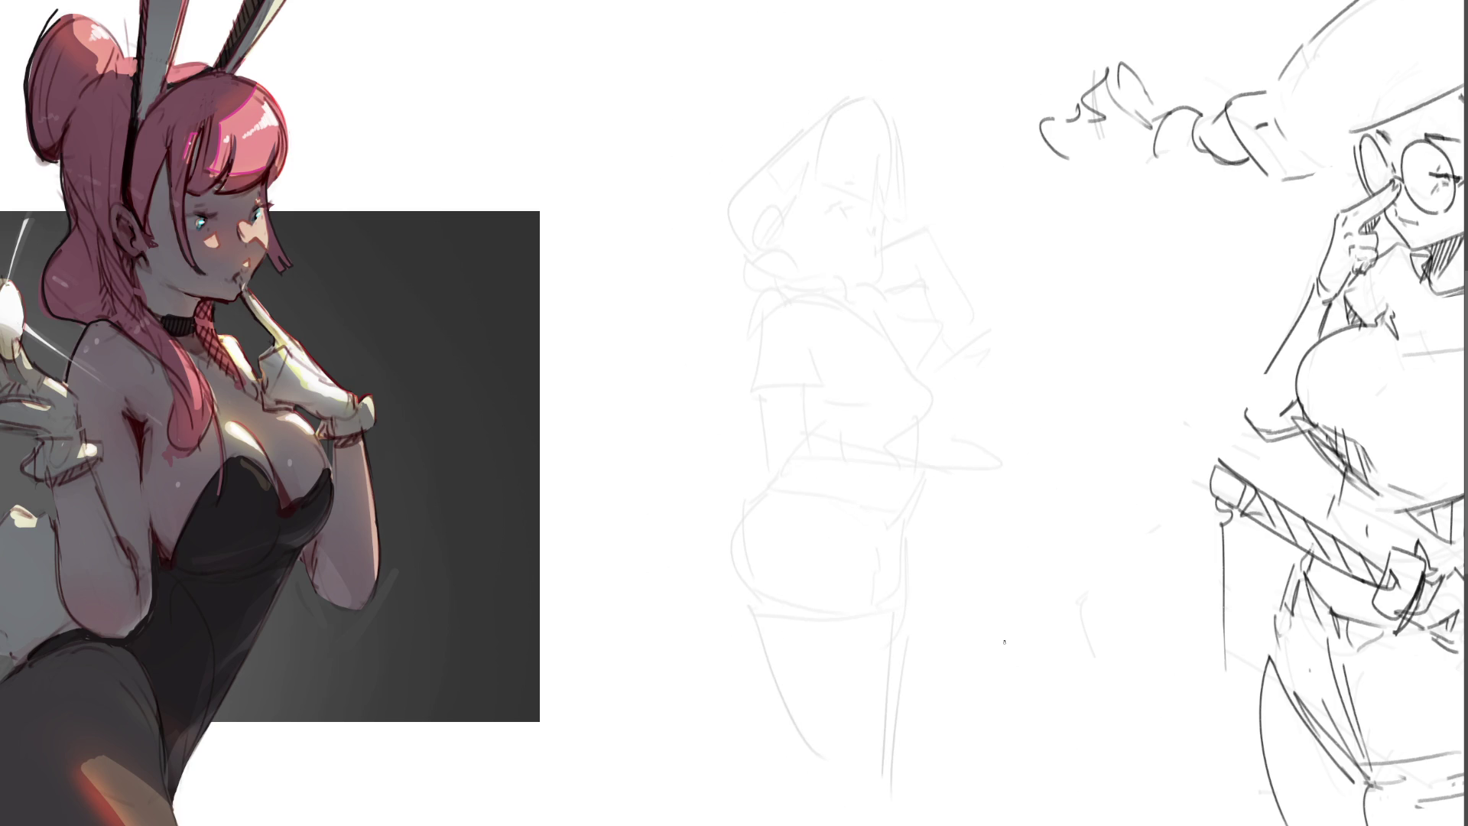
mouse_move(748, 376)
mouse_down()
mouse_move(741, 365)
mouse_move(815, 384)
mouse_up()
mouse_move(759, 319)
mouse_down()
mouse_move(746, 359)
mouse_move(789, 299)
mouse_up()
mouse_move(807, 295)
mouse_down()
mouse_move(822, 330)
mouse_move(822, 300)
mouse_move(888, 336)
mouse_move(930, 407)
mouse_up()
mouse_move(818, 397)
mouse_down()
mouse_move(820, 421)
mouse_move(910, 447)
mouse_up()
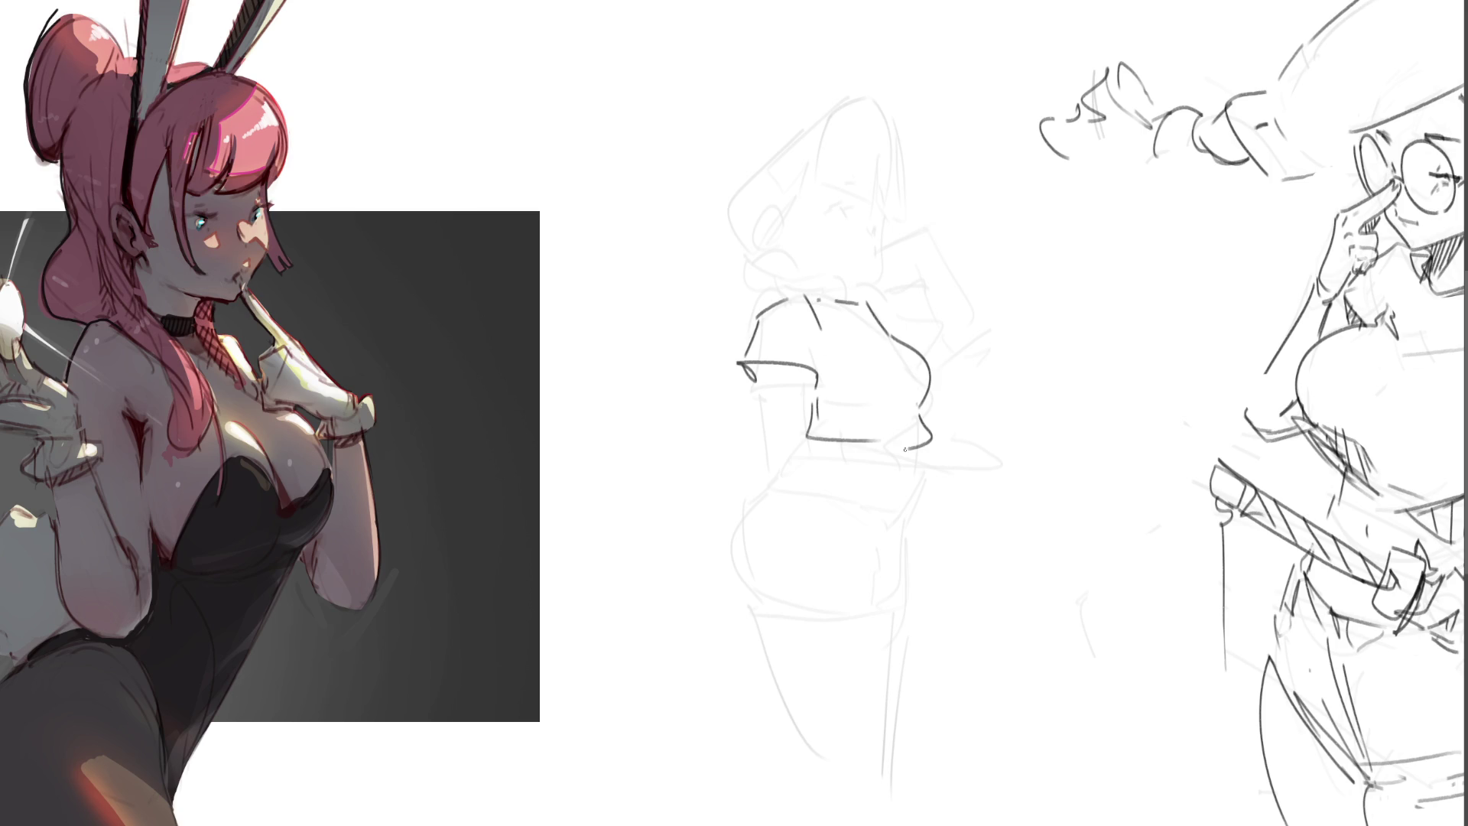
drag(759, 365, 760, 454)
mouse_move(804, 370)
mouse_down()
mouse_move(803, 438)
mouse_move(764, 481)
mouse_move(886, 477)
mouse_up()
drag(820, 444, 884, 465)
mouse_move(900, 464)
mouse_down()
mouse_move(901, 481)
mouse_move(956, 504)
mouse_move(918, 450)
mouse_up()
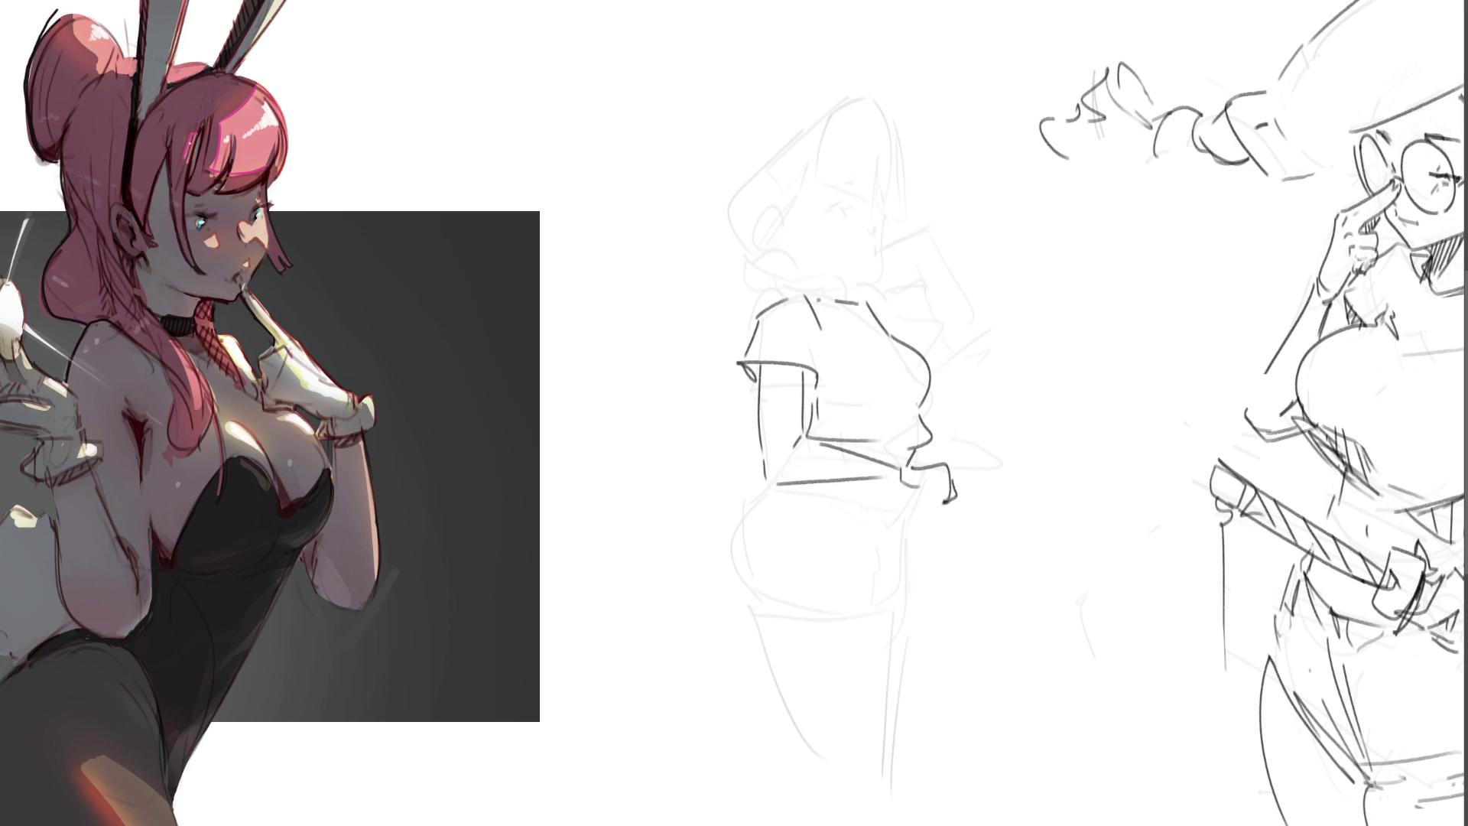
Step: Draw the hip contours, waist line, both legs and a hanging sash with a knot loop
drag(812, 474, 901, 514)
mouse_move(768, 486)
mouse_down()
mouse_move(743, 598)
mouse_move(848, 601)
mouse_up()
mouse_move(903, 513)
mouse_down()
mouse_move(880, 539)
mouse_move(894, 596)
mouse_up()
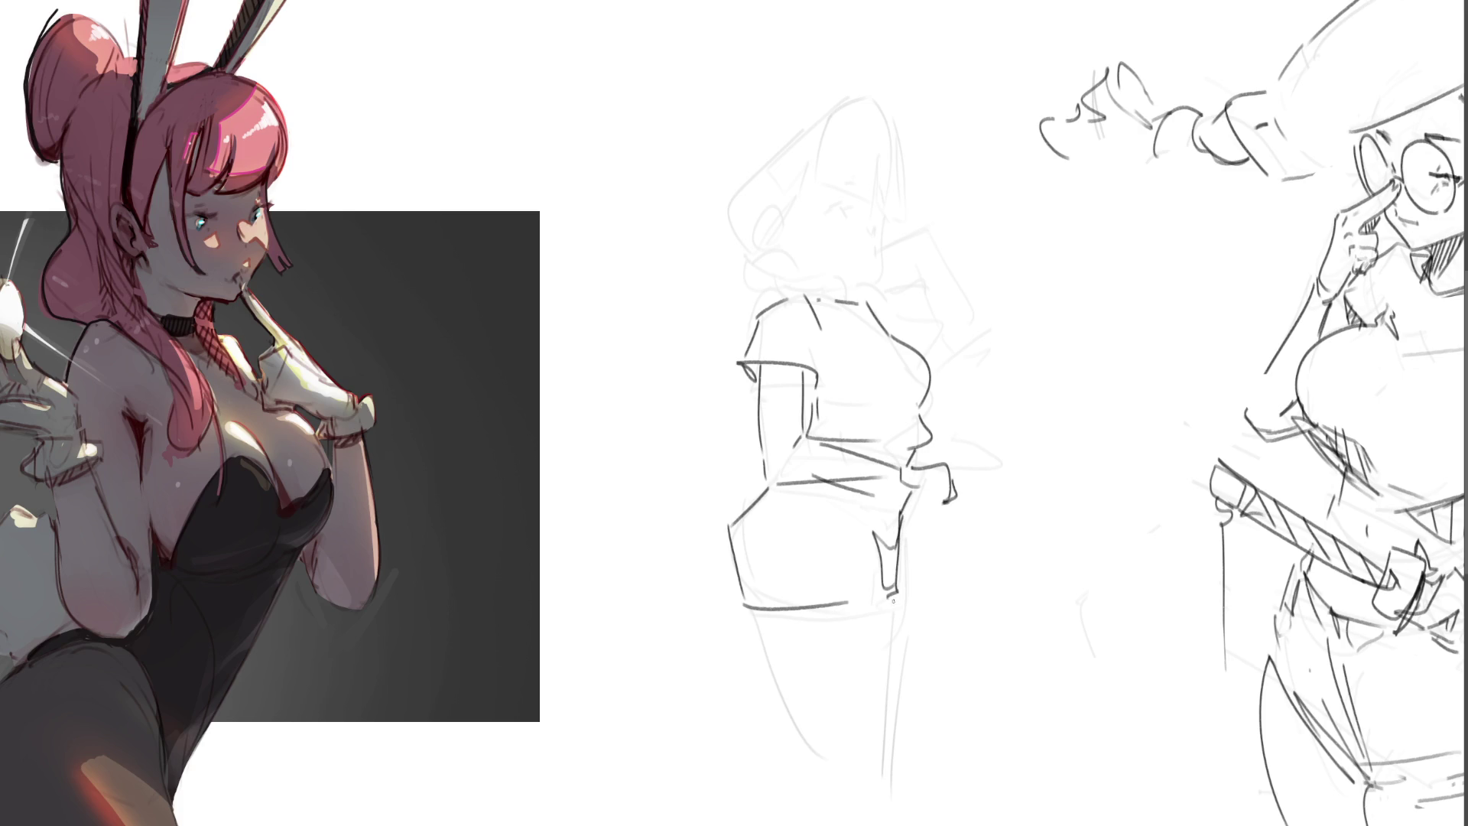
drag(750, 612, 851, 769)
mouse_move(889, 599)
mouse_down()
mouse_move(883, 787)
mouse_move(907, 624)
mouse_move(889, 767)
mouse_up()
drag(931, 493, 935, 630)
drag(966, 497, 941, 631)
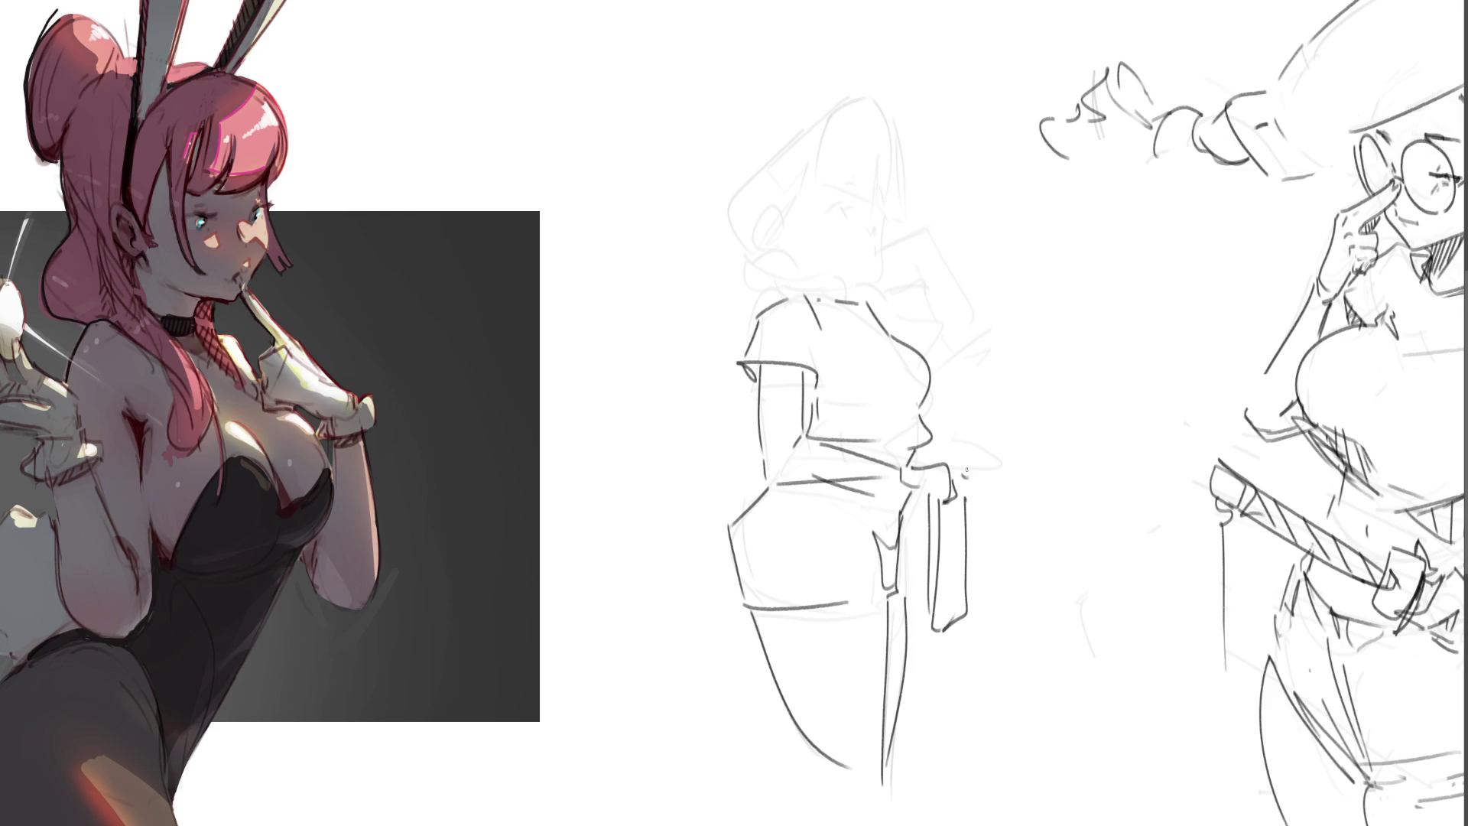
mouse_move(967, 470)
mouse_down()
mouse_move(972, 498)
mouse_move(952, 470)
mouse_up()
Step: Draw the neckline, hair bun, ear, face profile with eye, back of head, jaw and curly collar
drag(880, 305, 894, 325)
drag(757, 246, 780, 297)
drag(762, 244, 824, 285)
mouse_move(771, 302)
mouse_down()
mouse_move(826, 290)
mouse_move(871, 305)
mouse_up()
mouse_move(783, 220)
mouse_down()
mouse_move(768, 239)
mouse_move(791, 235)
mouse_up()
mouse_move(821, 176)
mouse_down()
mouse_move(793, 215)
mouse_move(872, 168)
mouse_move(890, 218)
mouse_move(886, 285)
mouse_move(862, 295)
mouse_up()
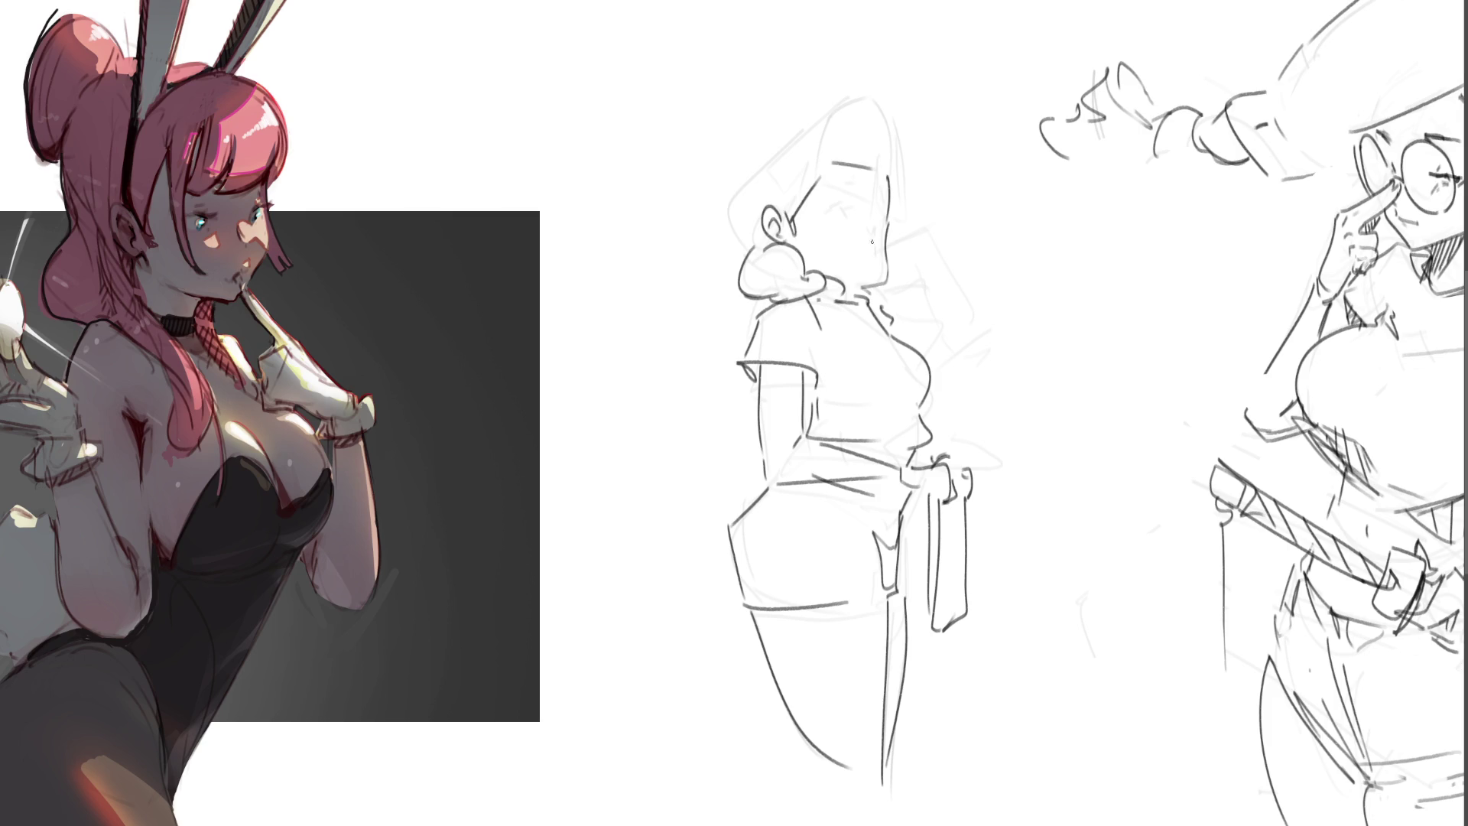
mouse_move(832, 222)
mouse_down()
mouse_move(852, 223)
mouse_move(881, 262)
mouse_up()
mouse_move(817, 189)
mouse_down()
mouse_move(862, 98)
mouse_move(911, 188)
mouse_move(899, 212)
mouse_up()
drag(828, 126, 743, 177)
drag(735, 181, 748, 248)
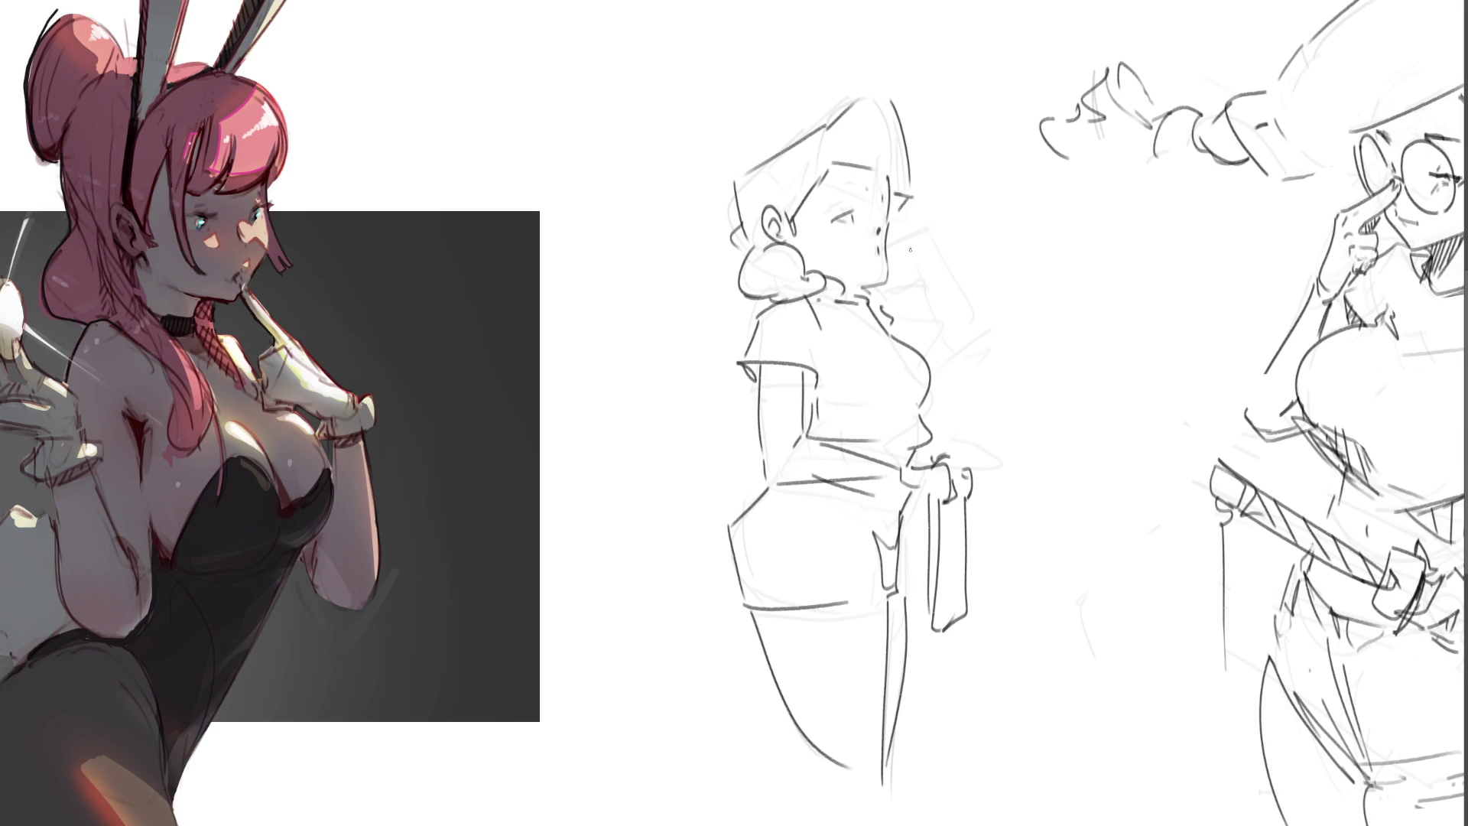
drag(902, 209, 915, 345)
Step: Add an eyebrow, undo a misplaced lip stroke, and add neck and collar strokes
mouse_move(846, 189)
mouse_down()
mouse_move(864, 192)
mouse_move(853, 222)
mouse_move(881, 228)
mouse_up()
mouse_move(881, 242)
mouse_down()
mouse_move(883, 269)
mouse_move(923, 240)
mouse_move(870, 254)
mouse_up()
key(ctrl+z)
key(ctrl+z)
key(ctrl+z)
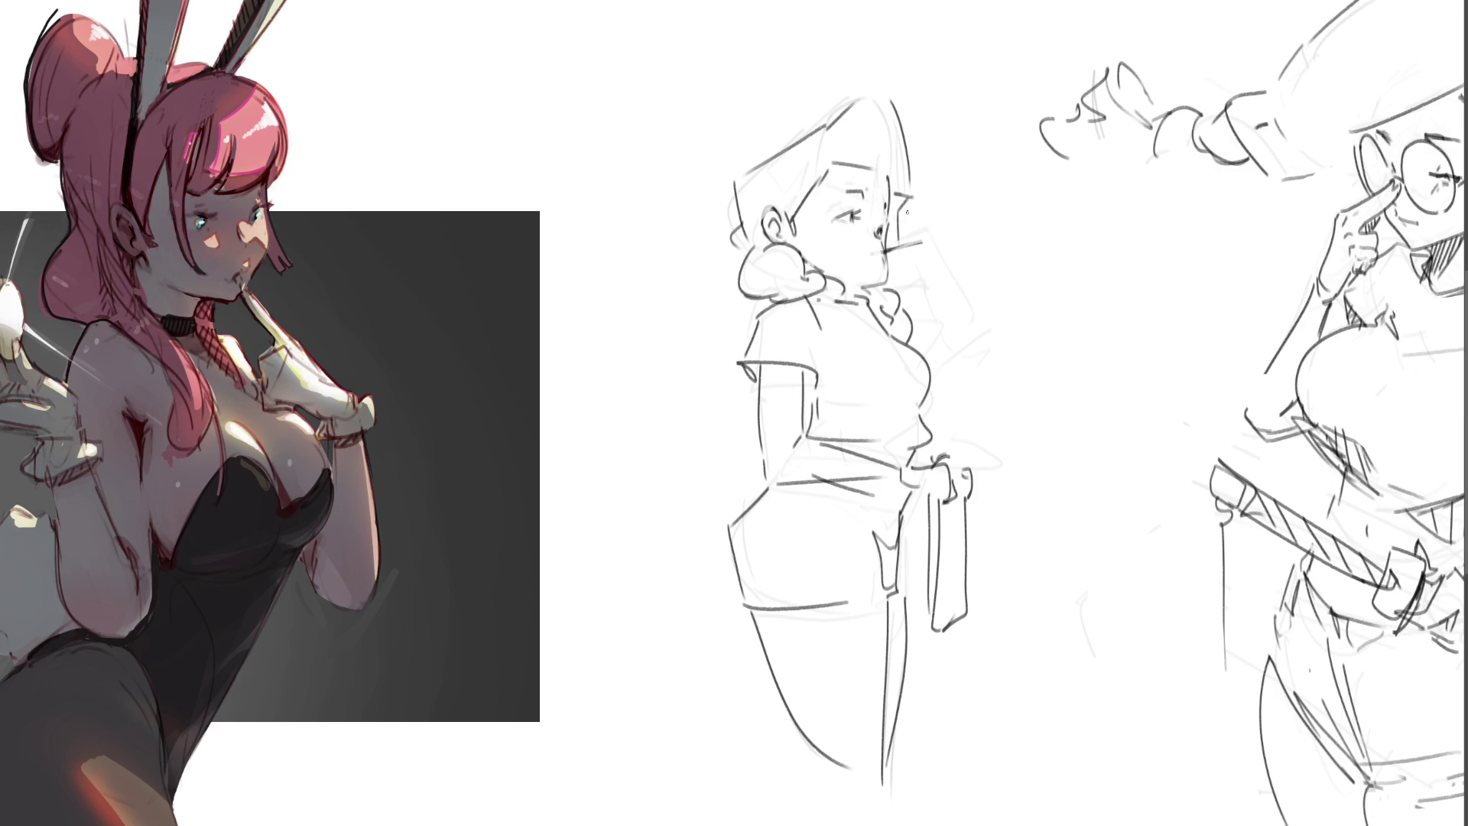
drag(874, 281, 841, 316)
mouse_move(841, 301)
mouse_down()
mouse_move(801, 312)
mouse_move(900, 337)
mouse_up()
Step: Sweep a large soft eraser over the middle figure to fade its lines, then return to a small brush
key(bracketright)
key(bracketright)
key(bracketright)
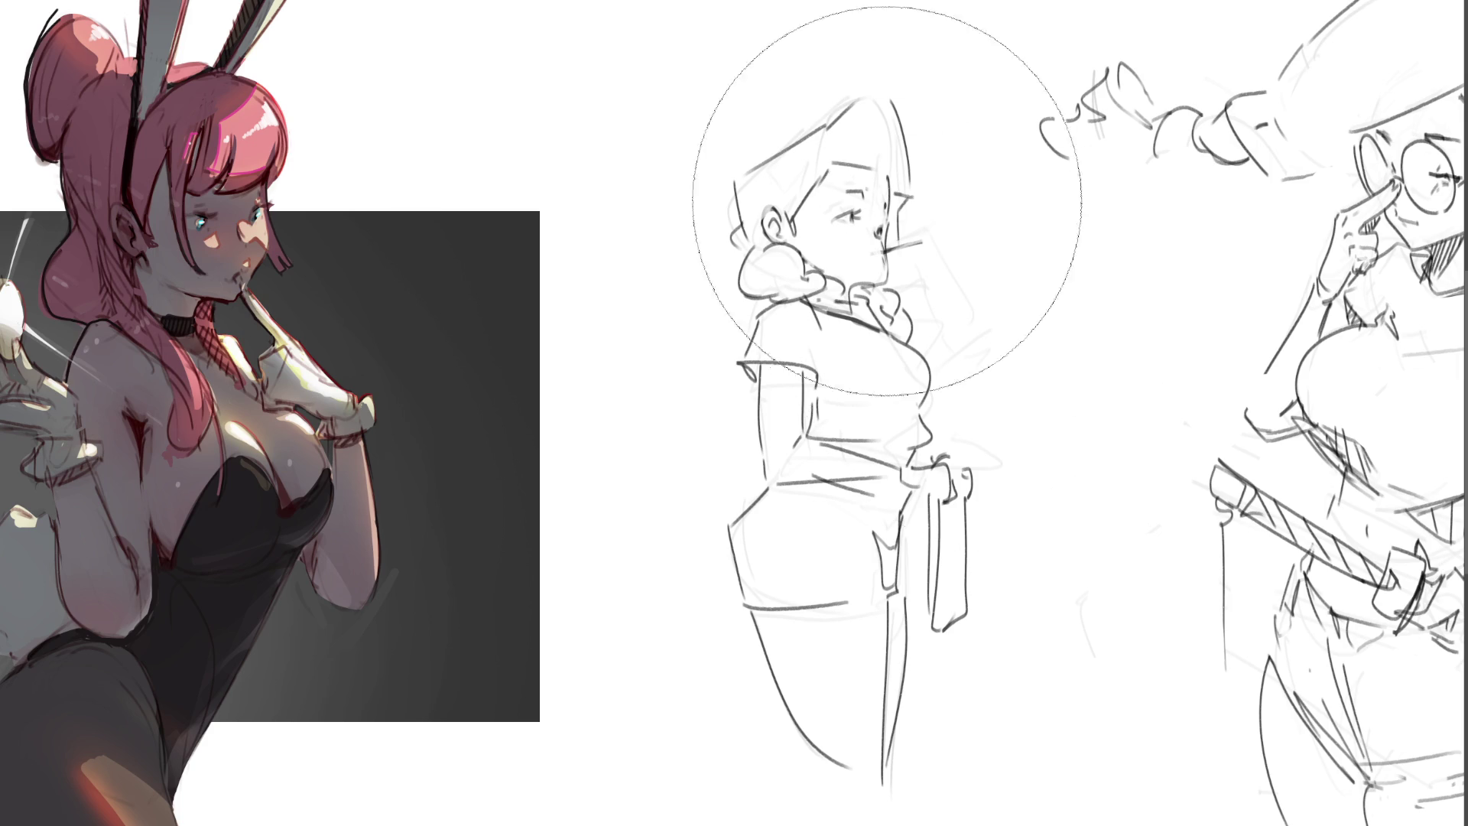
key(5)
mouse_move(881, 193)
mouse_down()
mouse_move(754, 704)
mouse_move(796, 541)
mouse_move(796, 246)
mouse_move(952, 825)
mouse_up()
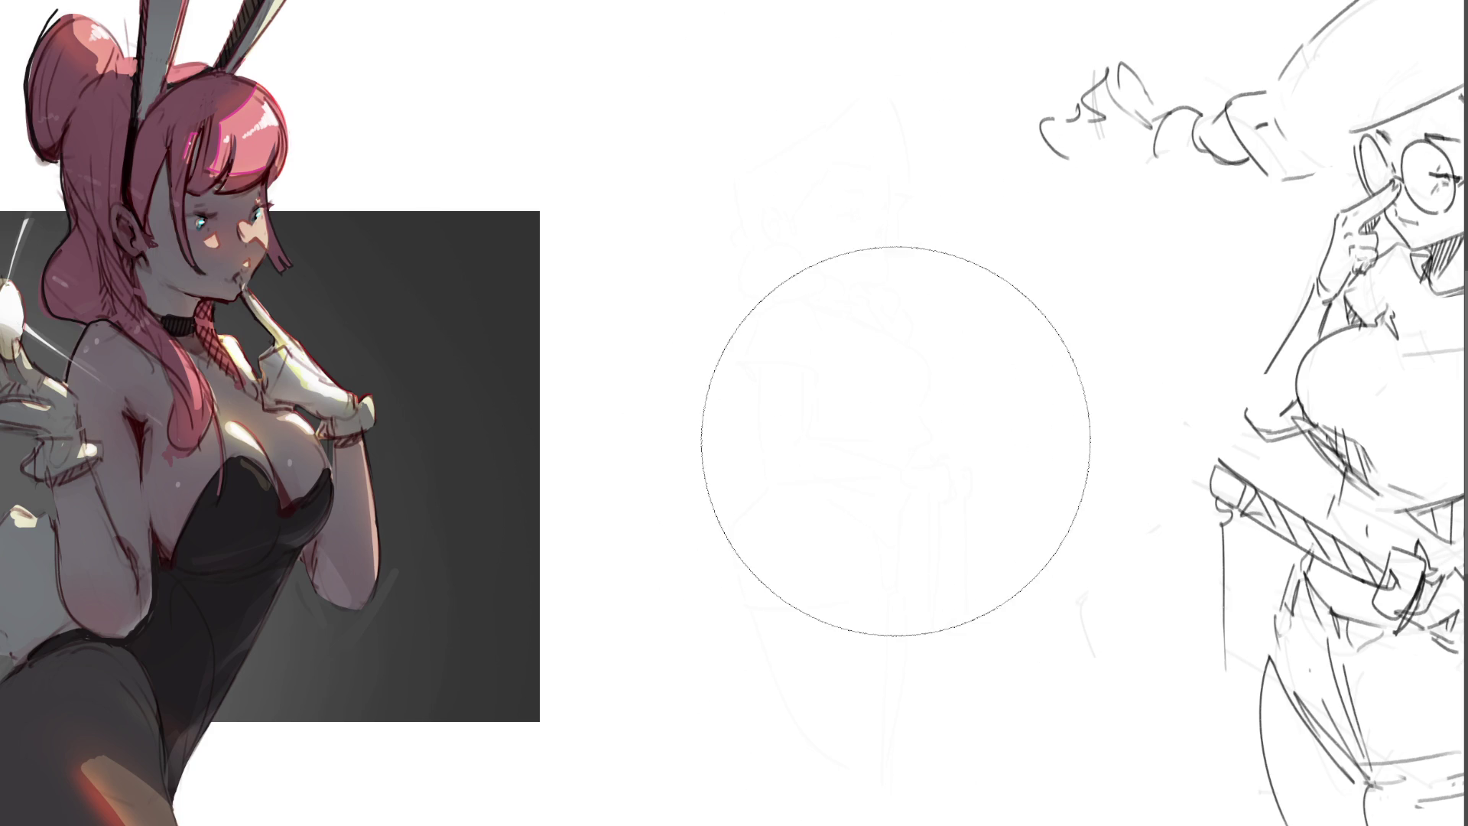
key(b)
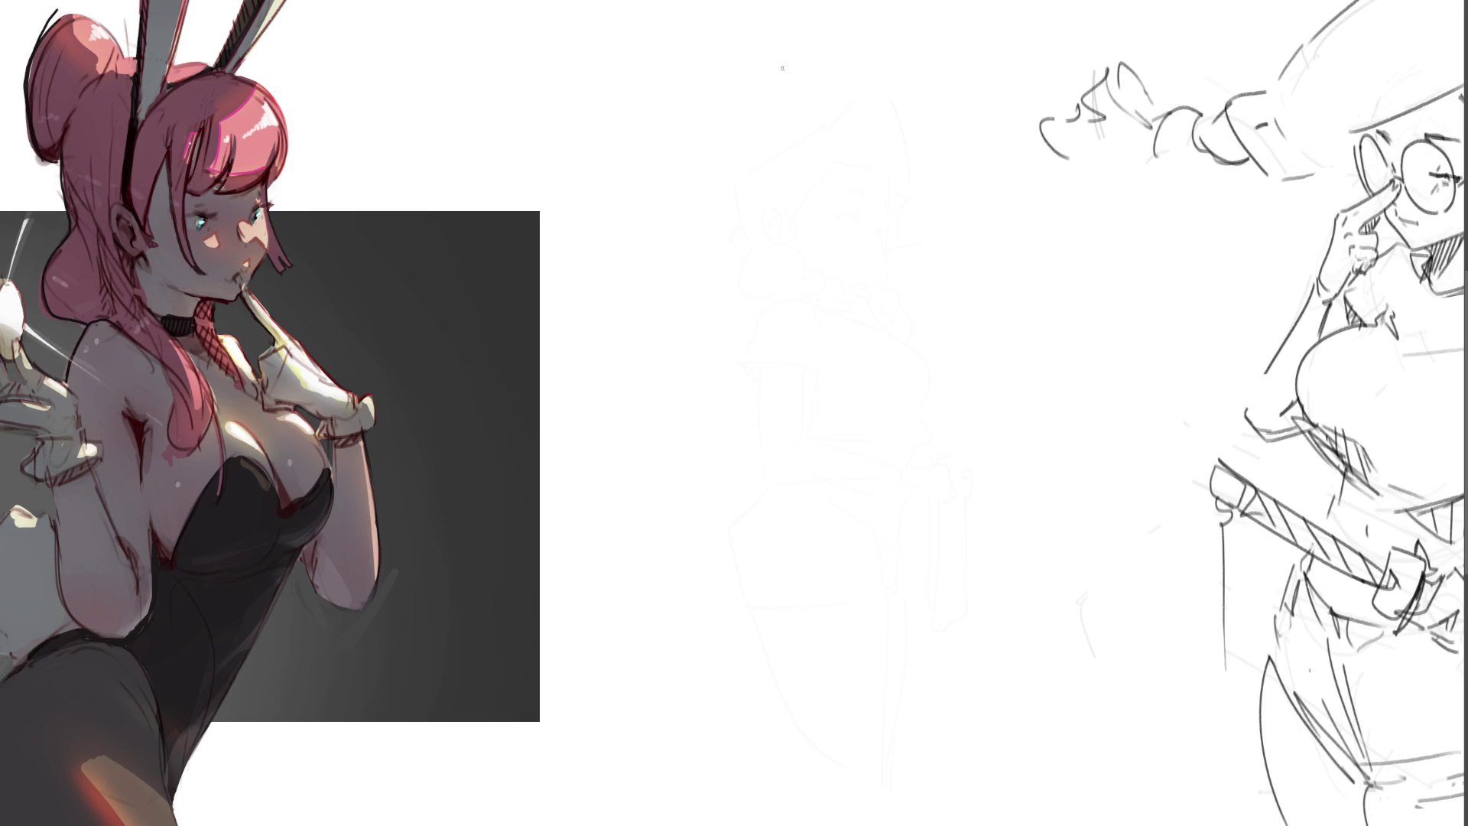
Step: Draw a new oval head with eye marks, jaw, neck lines and an ear on the left
mouse_move(780, 75)
mouse_down()
mouse_move(762, 101)
mouse_move(810, 51)
mouse_move(846, 134)
mouse_up()
mouse_move(762, 109)
mouse_down()
mouse_move(771, 167)
mouse_move(812, 186)
mouse_move(848, 152)
mouse_move(837, 172)
mouse_up()
mouse_move(792, 93)
mouse_down()
mouse_move(789, 111)
mouse_move(834, 97)
mouse_up()
mouse_move(785, 170)
mouse_down()
mouse_move(831, 177)
mouse_move(792, 216)
mouse_up()
mouse_move(826, 187)
mouse_down()
mouse_move(826, 225)
mouse_move(802, 241)
mouse_move(823, 229)
mouse_up()
drag(756, 138, 760, 148)
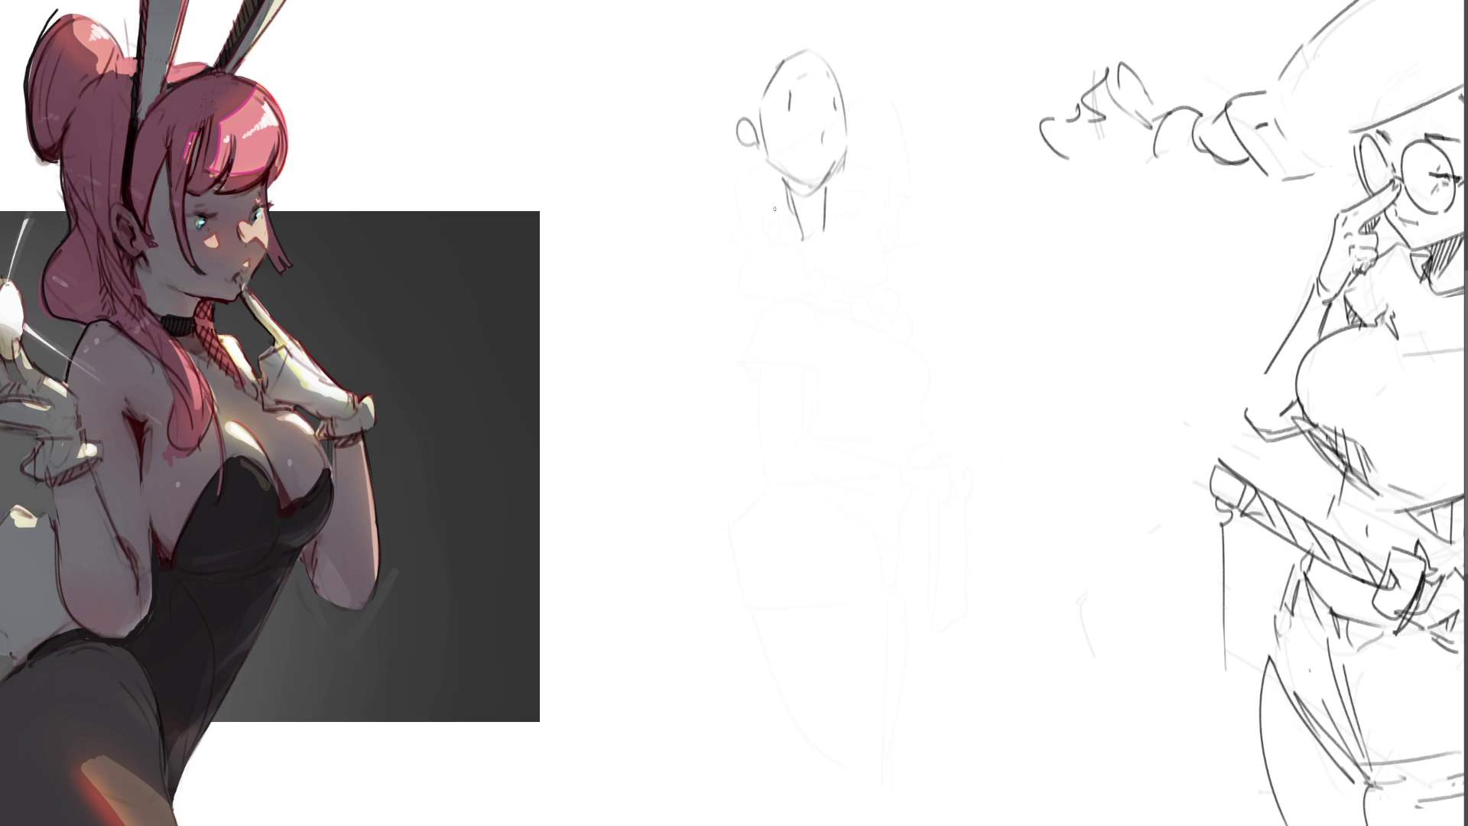
drag(750, 162, 773, 182)
mouse_move(738, 133)
mouse_down()
mouse_move(755, 65)
mouse_move(803, 43)
mouse_up()
Step: Add hair strands by the jaw, rising hair tufts, and darker chin and neck strokes
drag(744, 179, 757, 198)
mouse_move(851, 162)
mouse_down()
mouse_move(840, 191)
mouse_move(855, 197)
mouse_up()
drag(866, 179, 863, 197)
mouse_move(812, 44)
mouse_down()
mouse_move(831, 2)
mouse_move(861, 6)
mouse_up()
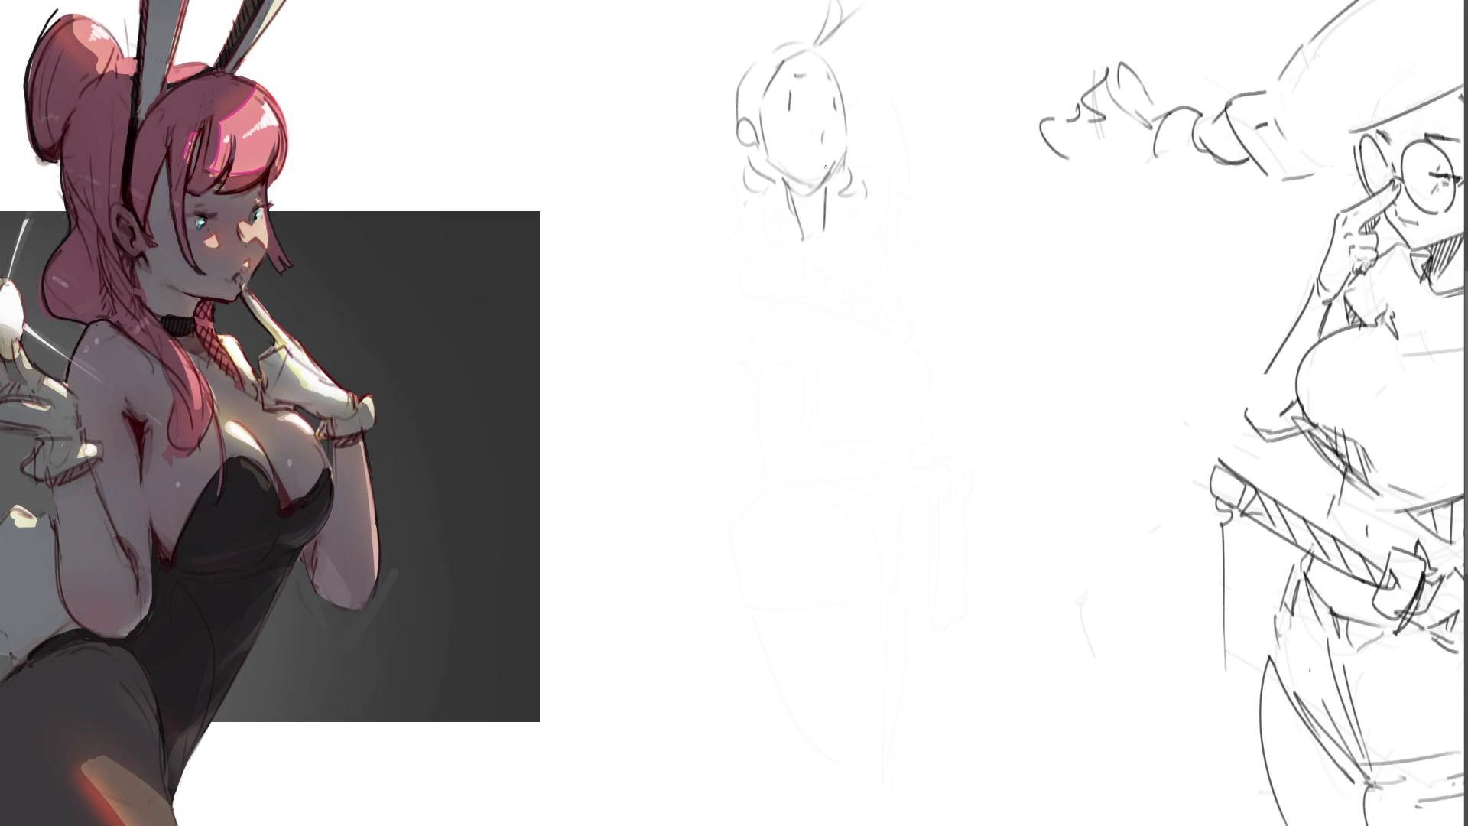
mouse_move(840, 159)
mouse_down()
mouse_move(813, 183)
mouse_move(820, 218)
mouse_move(760, 195)
mouse_move(873, 242)
mouse_up()
drag(781, 196, 804, 226)
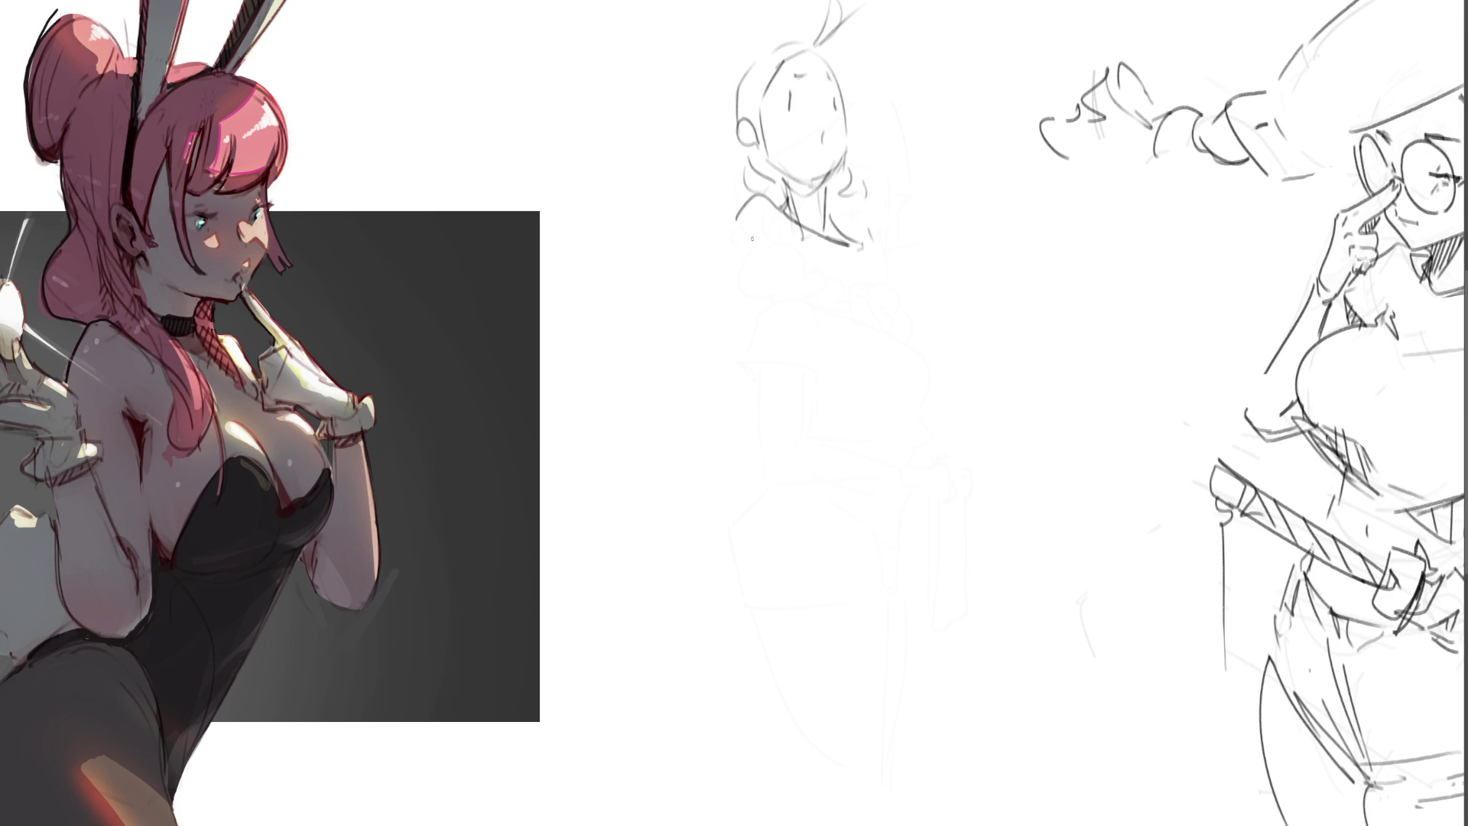
Step: Sketch the shoulders, bust curve, torso sides and waist
mouse_move(745, 215)
mouse_down()
mouse_move(786, 230)
mouse_move(765, 271)
mouse_move(739, 274)
mouse_move(791, 324)
mouse_move(875, 280)
mouse_move(896, 328)
mouse_up()
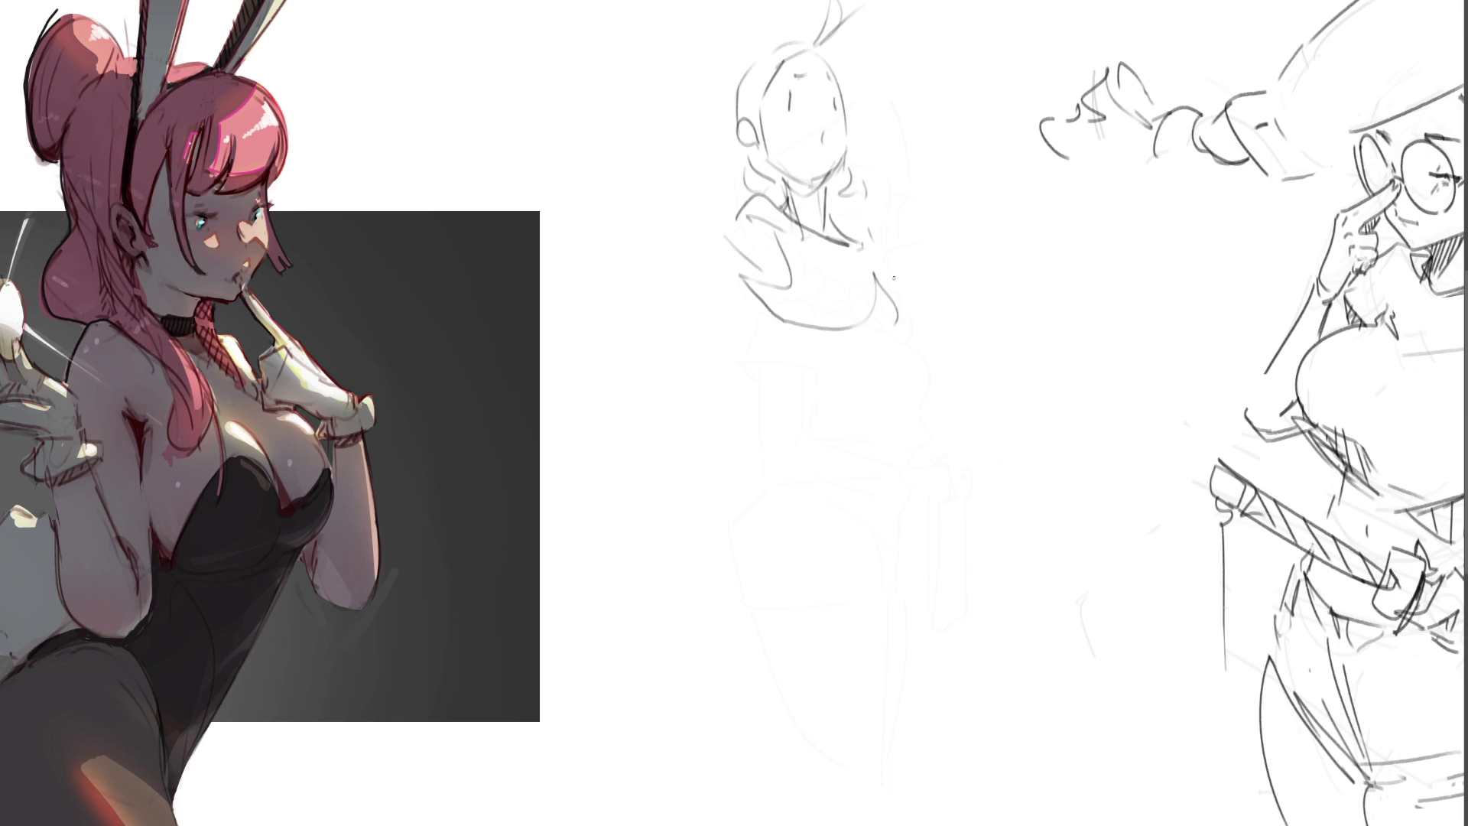
drag(886, 273, 908, 325)
drag(880, 235, 896, 265)
mouse_move(748, 271)
mouse_down()
mouse_move(903, 365)
mouse_move(871, 419)
mouse_up()
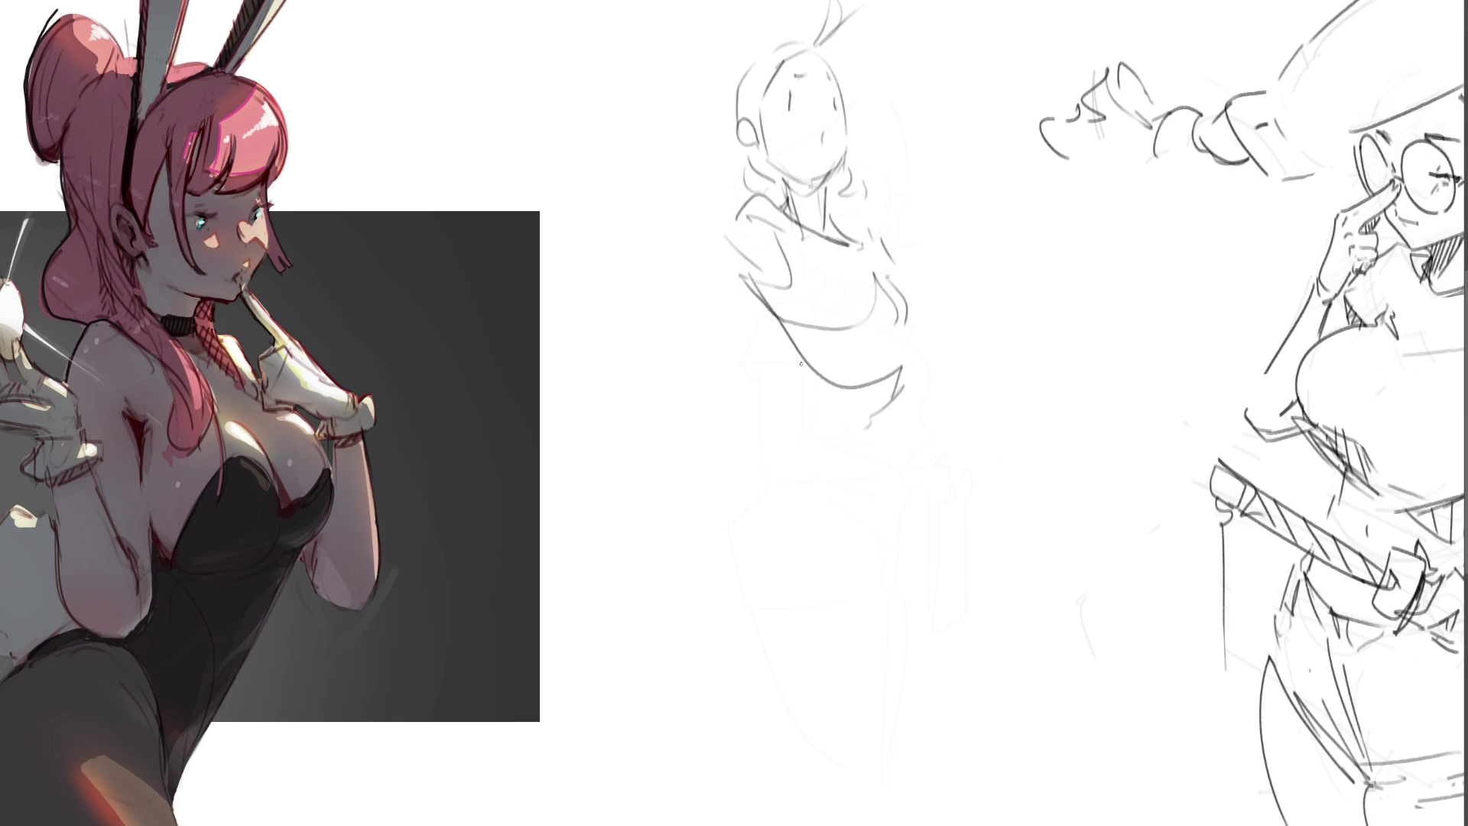
drag(800, 363, 824, 477)
drag(916, 369, 903, 493)
drag(914, 410, 921, 504)
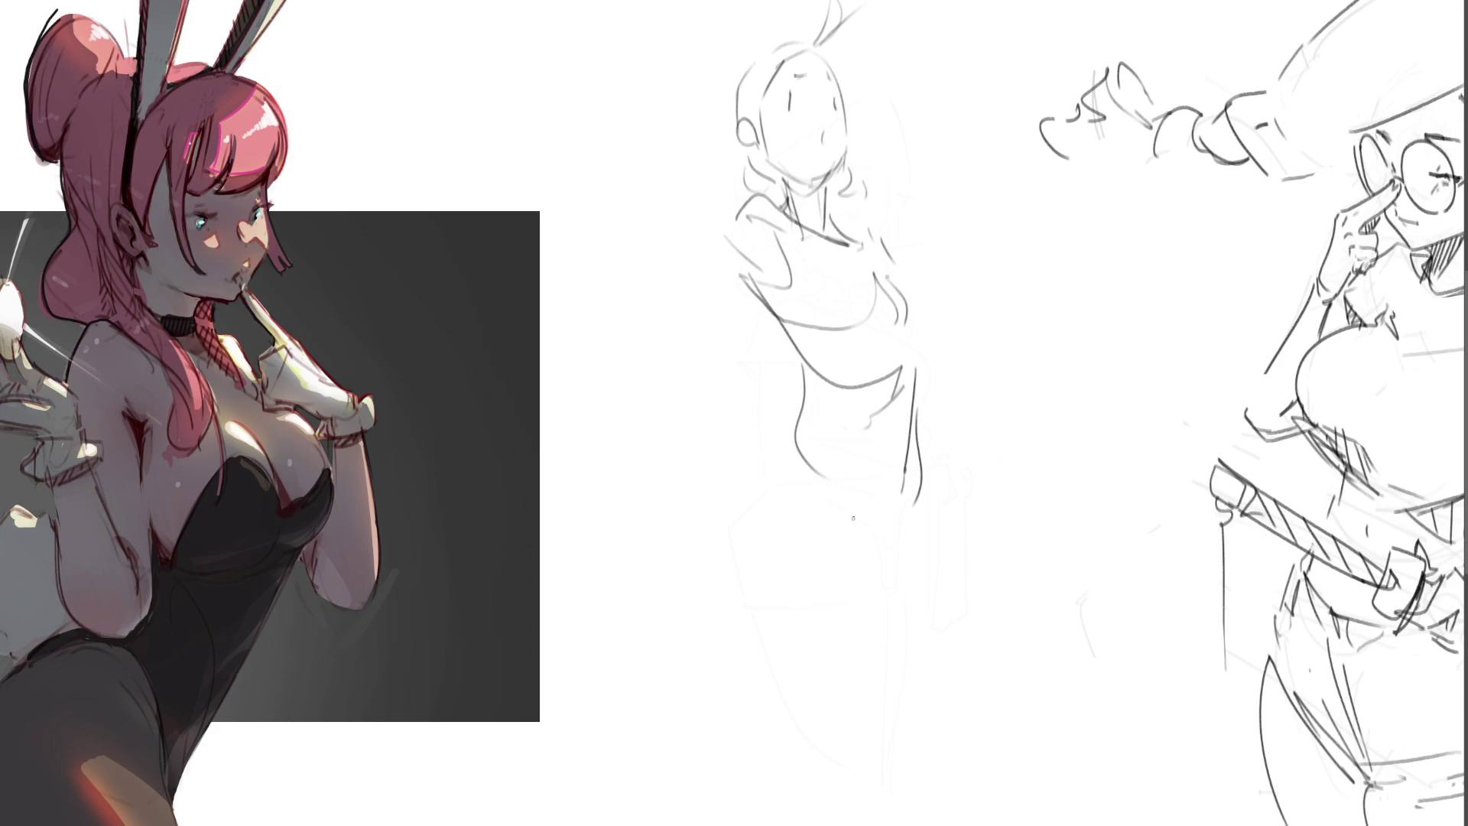
Step: Add the hip line, right torso strokes, left torso contour, collar line and darker chest curve
mouse_move(808, 402)
mouse_down()
mouse_move(793, 508)
mouse_move(871, 563)
mouse_up()
drag(919, 508, 870, 584)
drag(909, 485, 900, 510)
drag(908, 445, 897, 462)
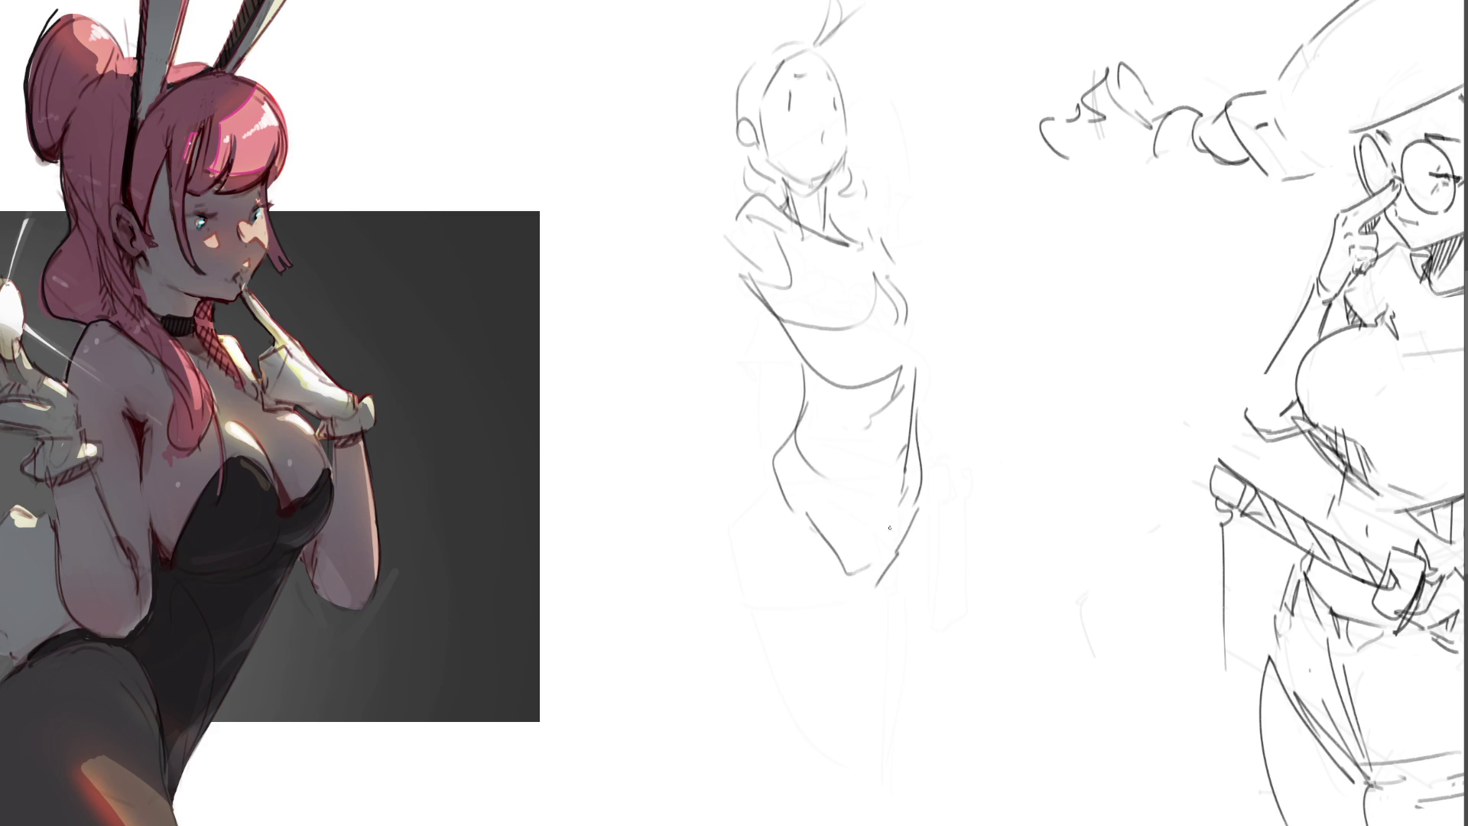
drag(907, 541, 845, 603)
drag(796, 429, 849, 571)
mouse_move(786, 208)
mouse_down()
mouse_move(796, 252)
mouse_move(772, 322)
mouse_up()
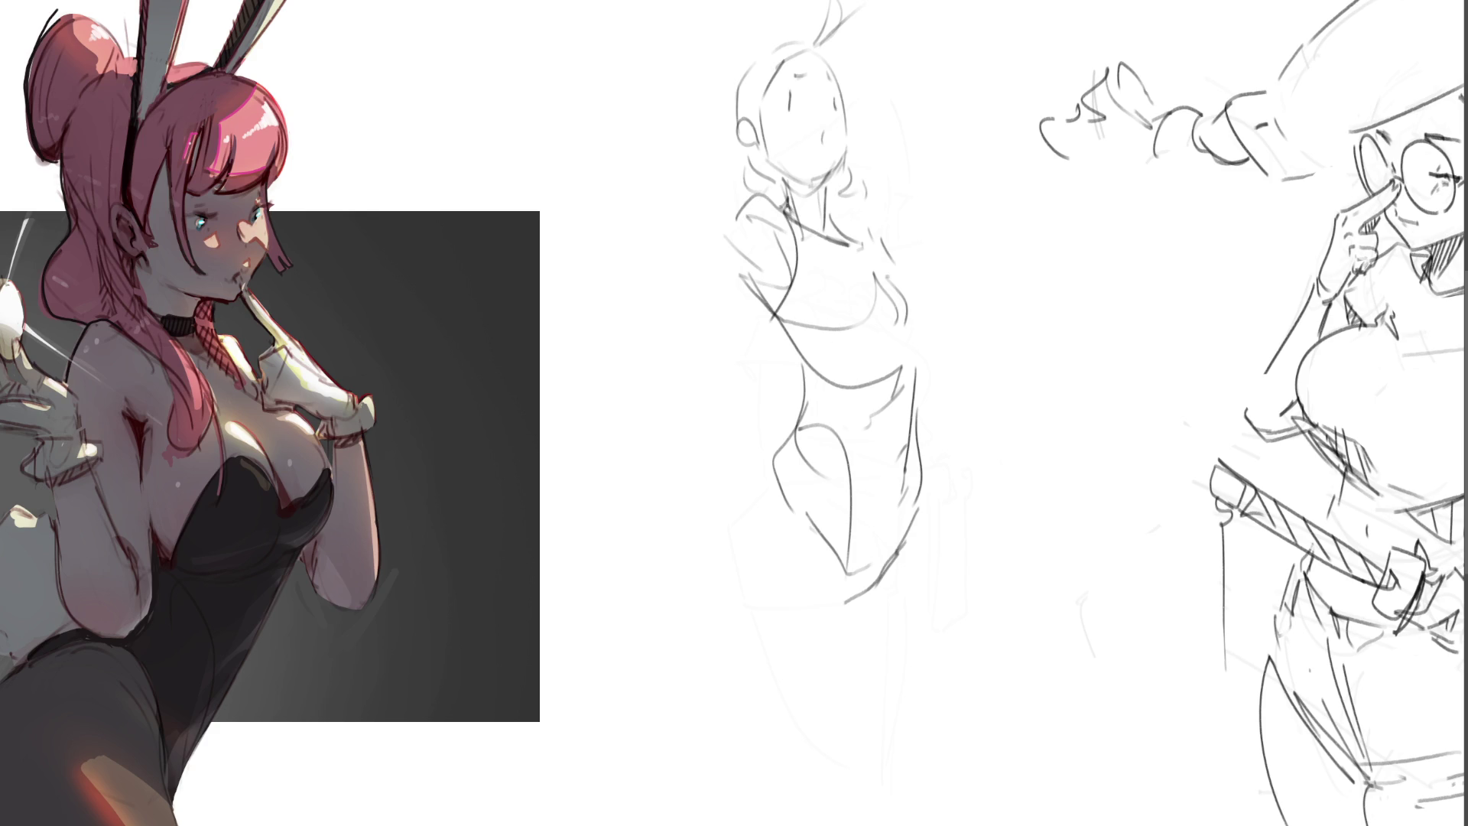
mouse_move(782, 186)
mouse_down()
mouse_move(826, 188)
mouse_move(810, 226)
mouse_up()
drag(887, 257, 902, 328)
mouse_move(885, 252)
mouse_down()
mouse_move(906, 278)
mouse_move(912, 373)
mouse_up()
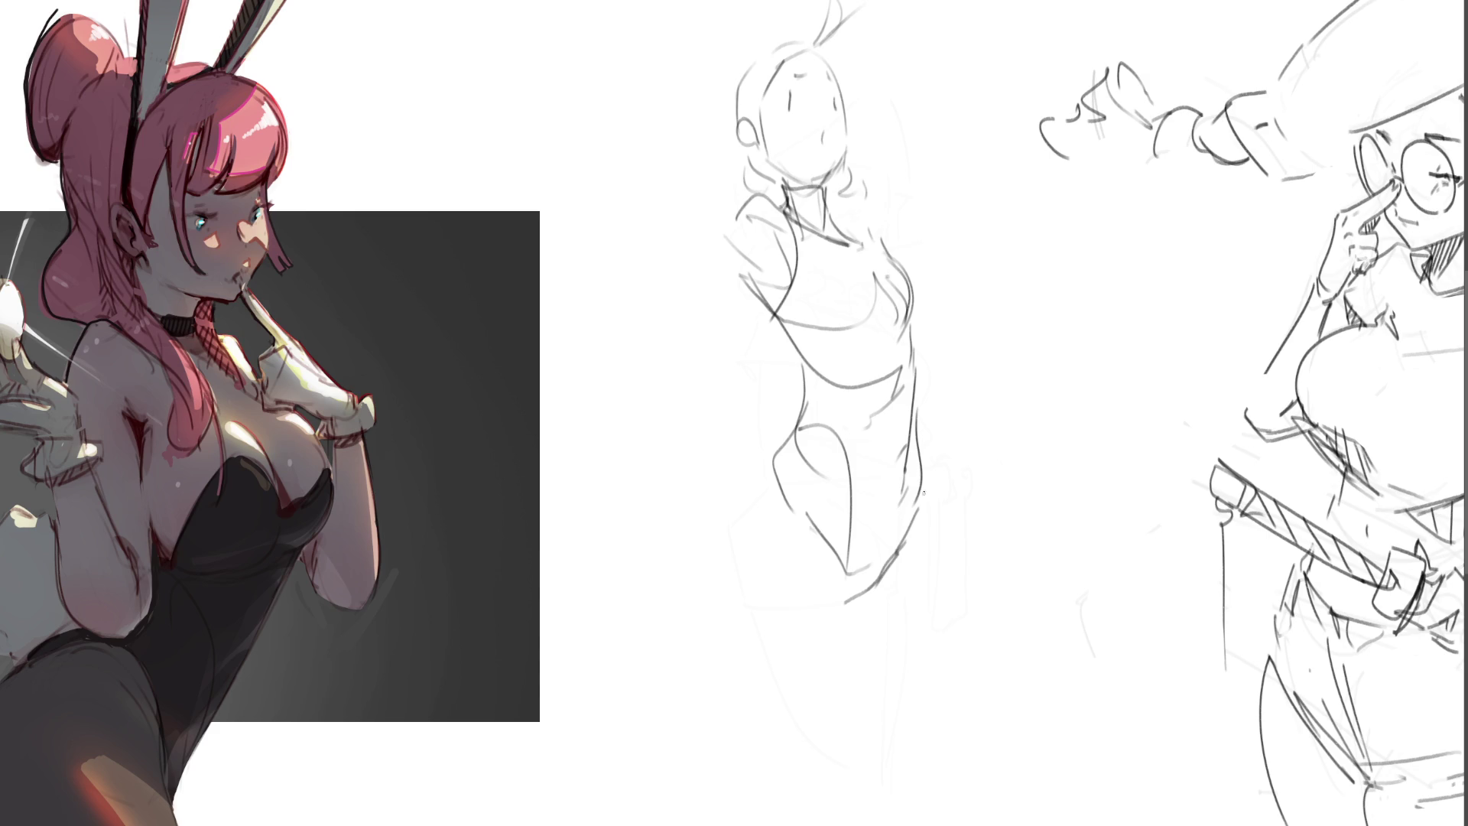
Step: Draw the right leg's long curve and the left leg line, undoing and redrawing stray strokes
mouse_move(927, 465)
mouse_down()
mouse_move(937, 572)
mouse_move(910, 794)
mouse_up()
drag(832, 572, 837, 733)
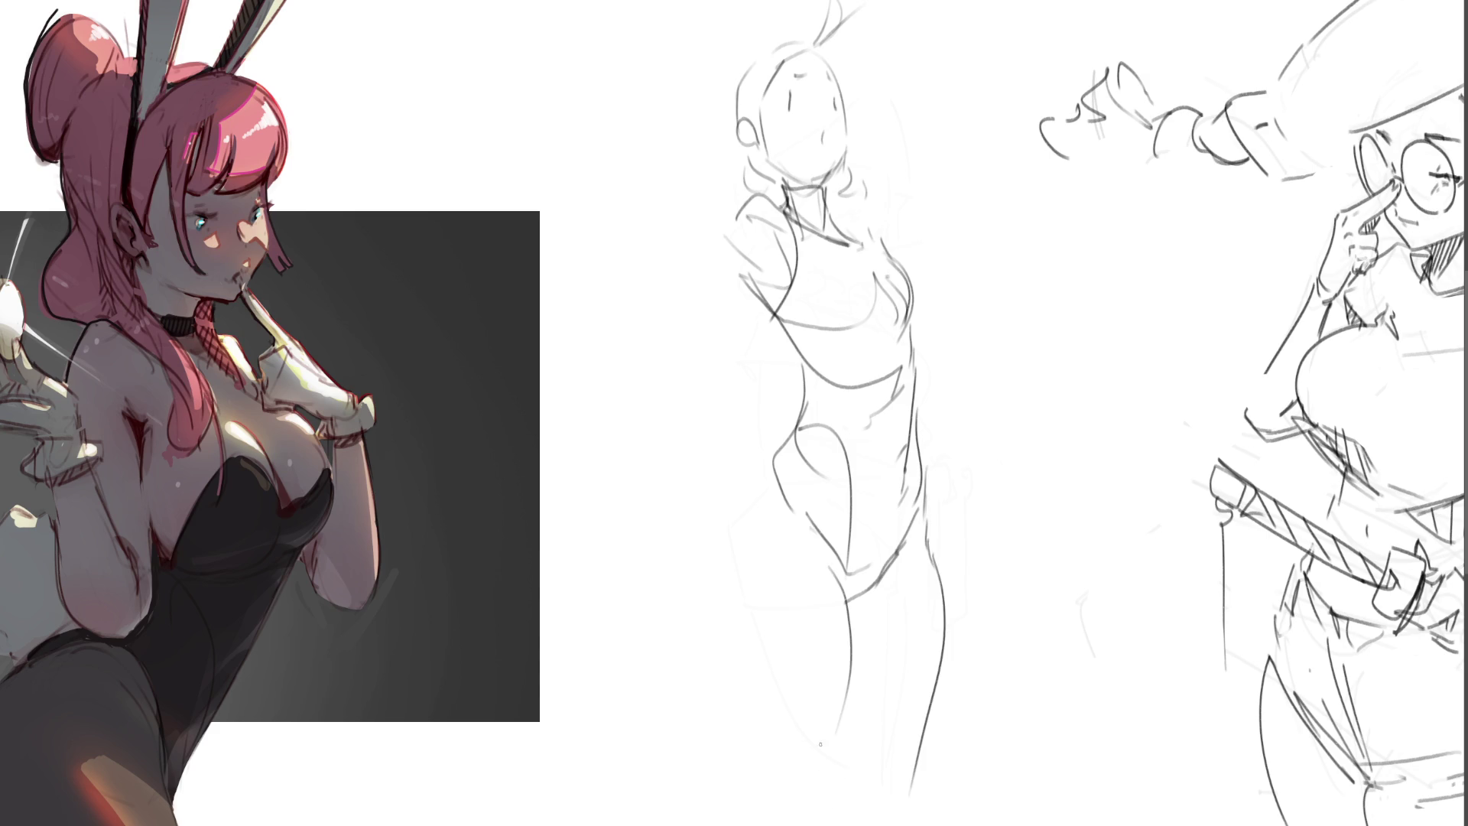
key(ctrl+z)
key(ctrl+z)
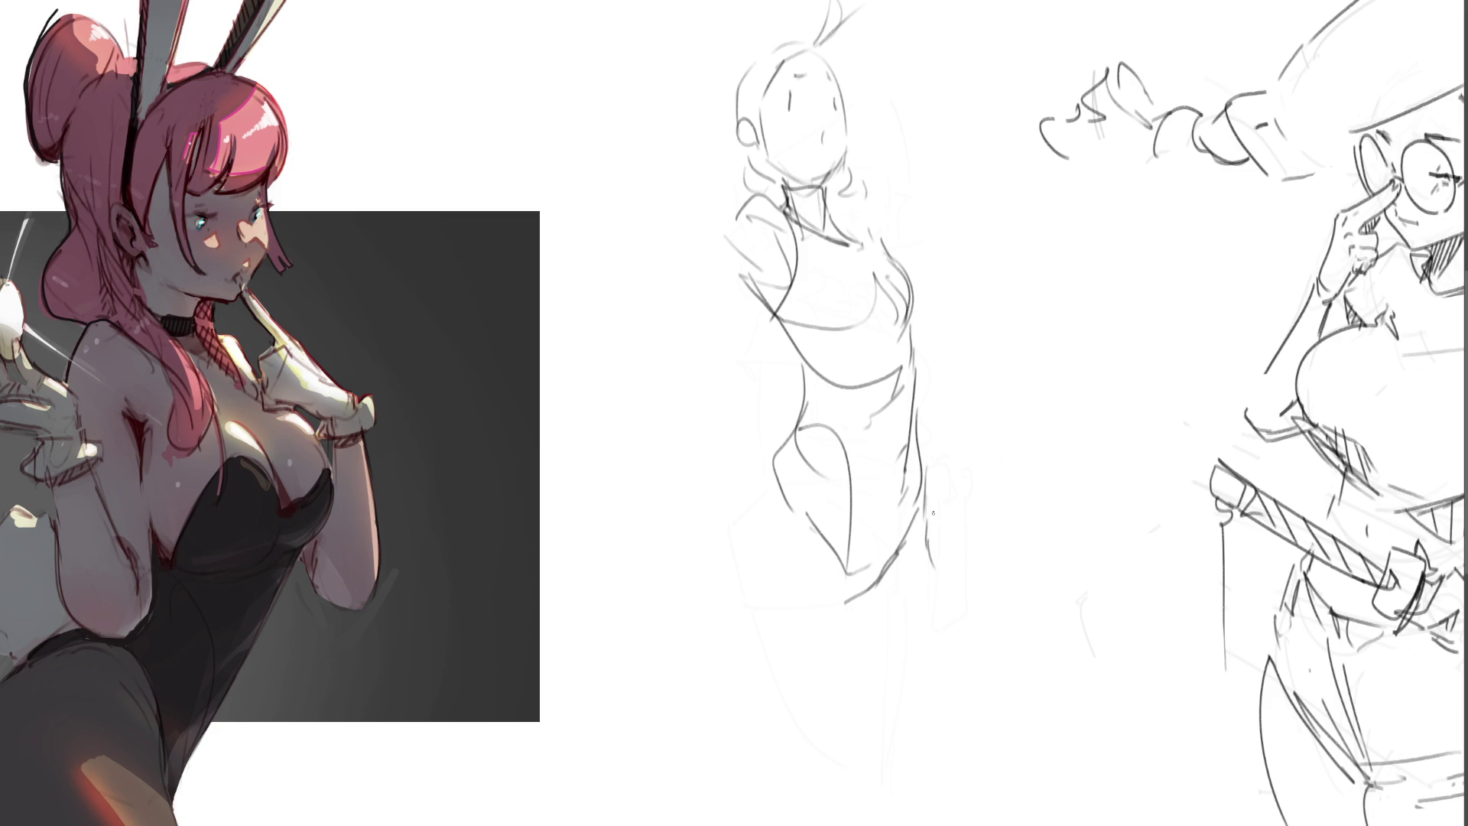
drag(930, 506, 935, 543)
mouse_move(865, 643)
mouse_down()
mouse_move(942, 741)
mouse_move(1029, 799)
mouse_up()
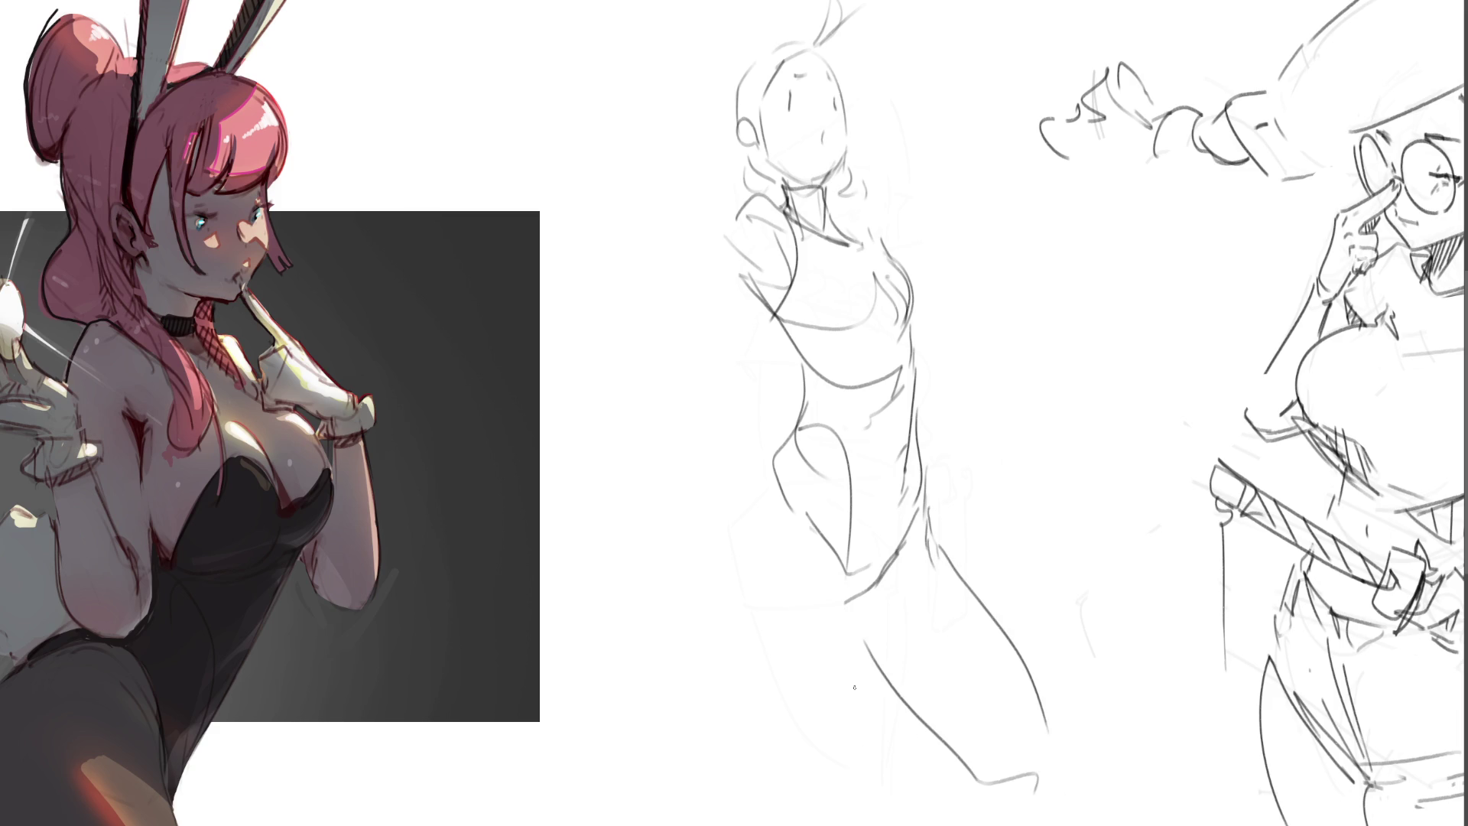
mouse_move(833, 583)
mouse_down()
mouse_move(837, 631)
mouse_move(789, 737)
mouse_up()
key(ctrl+z)
drag(841, 612, 786, 759)
Step: Sketch the hip-to-thigh line, the left leg outline and small marks on both legs
drag(775, 454, 723, 544)
mouse_move(725, 539)
mouse_down()
mouse_move(763, 529)
mouse_move(714, 553)
mouse_move(688, 767)
mouse_move(708, 781)
mouse_up()
mouse_move(692, 613)
mouse_down()
mouse_move(725, 602)
mouse_move(779, 639)
mouse_up()
drag(924, 713, 951, 700)
drag(756, 726, 776, 728)
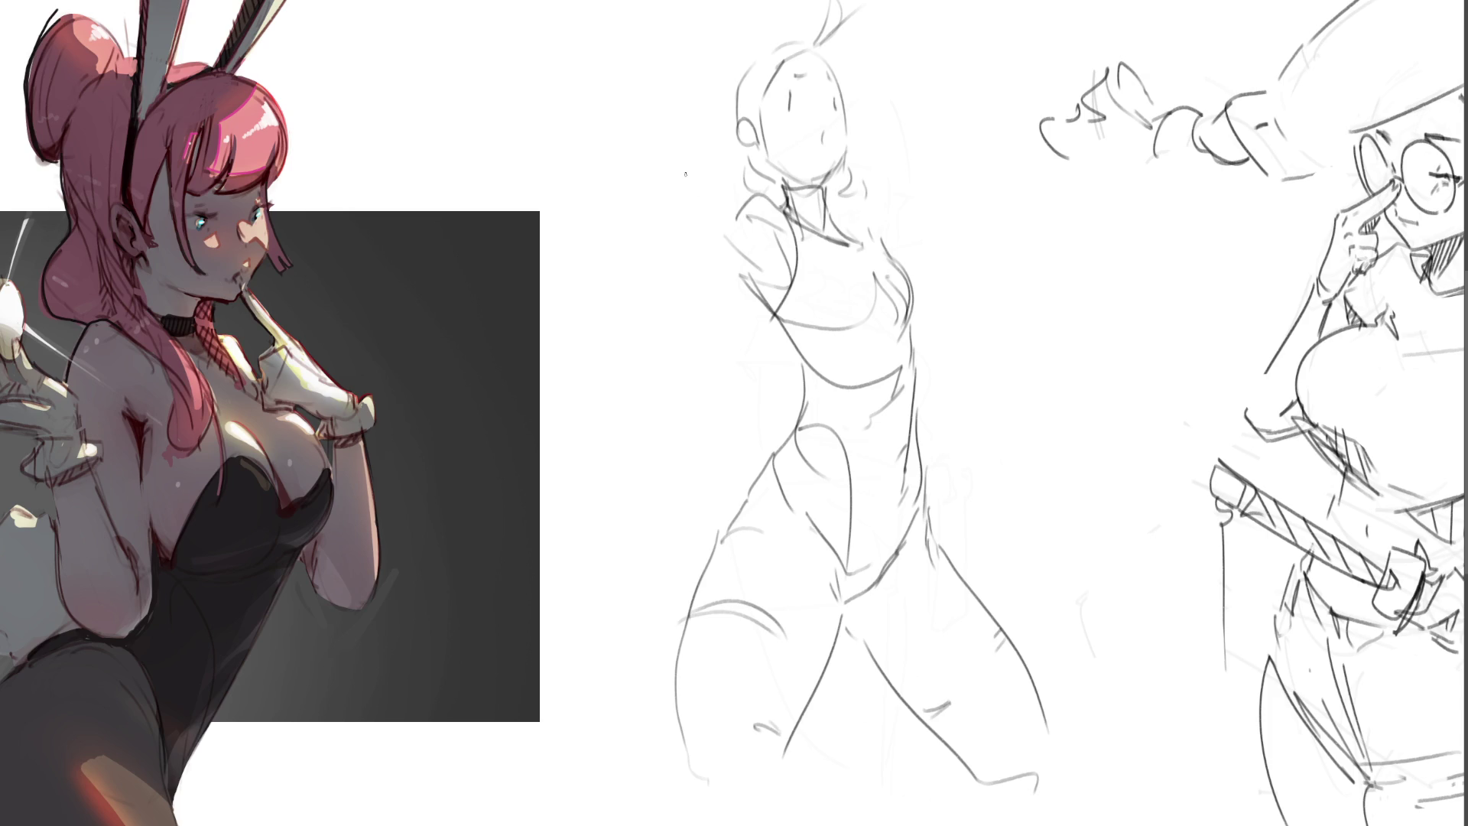
Step: Sketch the raised hand beside the head with its forearm and wrist
mouse_move(668, 145)
mouse_down()
mouse_move(684, 112)
mouse_move(670, 170)
mouse_move(683, 137)
mouse_up()
mouse_move(688, 126)
mouse_down()
mouse_move(705, 100)
mouse_move(702, 134)
mouse_up()
mouse_move(704, 131)
mouse_down()
mouse_move(677, 159)
mouse_move(725, 123)
mouse_up()
mouse_move(720, 140)
mouse_down()
mouse_move(732, 114)
mouse_move(699, 157)
mouse_move(730, 129)
mouse_up()
mouse_move(718, 131)
mouse_down()
mouse_move(735, 119)
mouse_move(616, 253)
mouse_up()
mouse_move(657, 184)
mouse_down()
mouse_move(617, 256)
mouse_move(668, 234)
mouse_move(619, 272)
mouse_move(616, 250)
mouse_move(606, 264)
mouse_up()
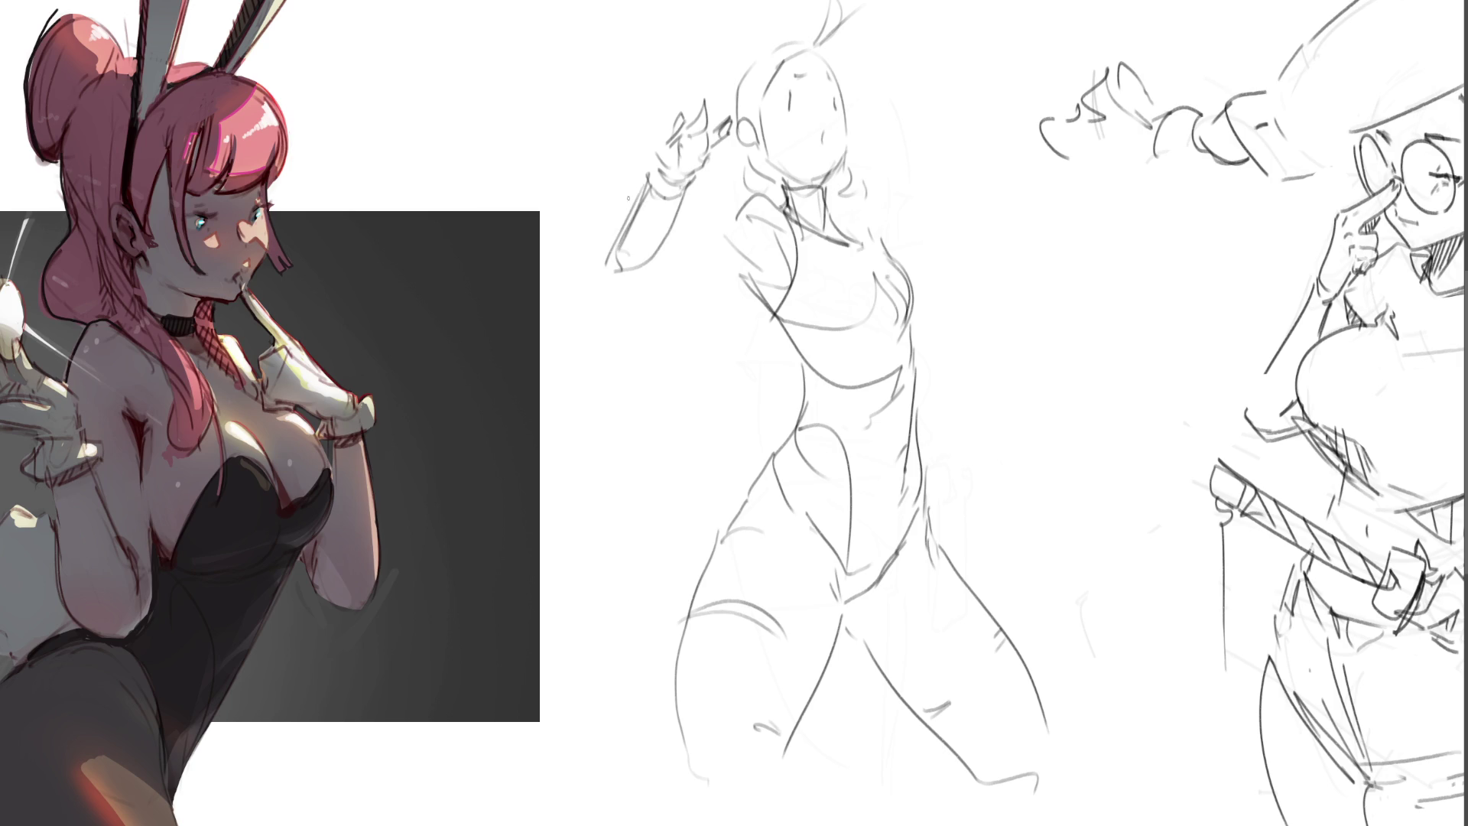
Step: Refine the raised forearm and sketch the fingers of the raised hand, undoing a stray stroke
drag(648, 170, 604, 250)
mouse_move(617, 244)
mouse_down()
mouse_move(630, 211)
mouse_move(599, 299)
mouse_move(585, 295)
mouse_move(638, 321)
mouse_up()
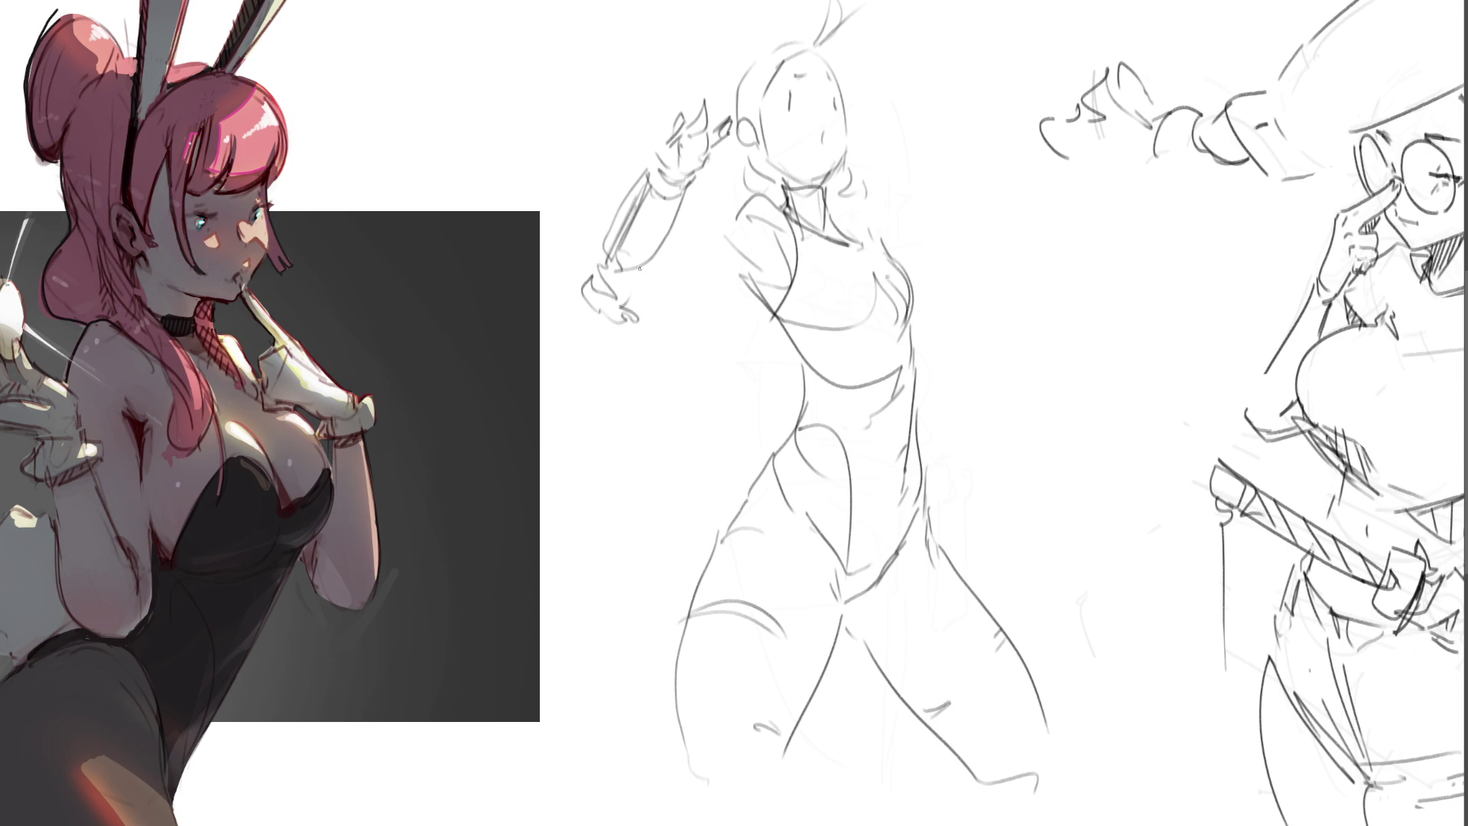
mouse_move(626, 268)
mouse_down()
mouse_move(652, 306)
mouse_move(743, 278)
mouse_move(732, 220)
mouse_up()
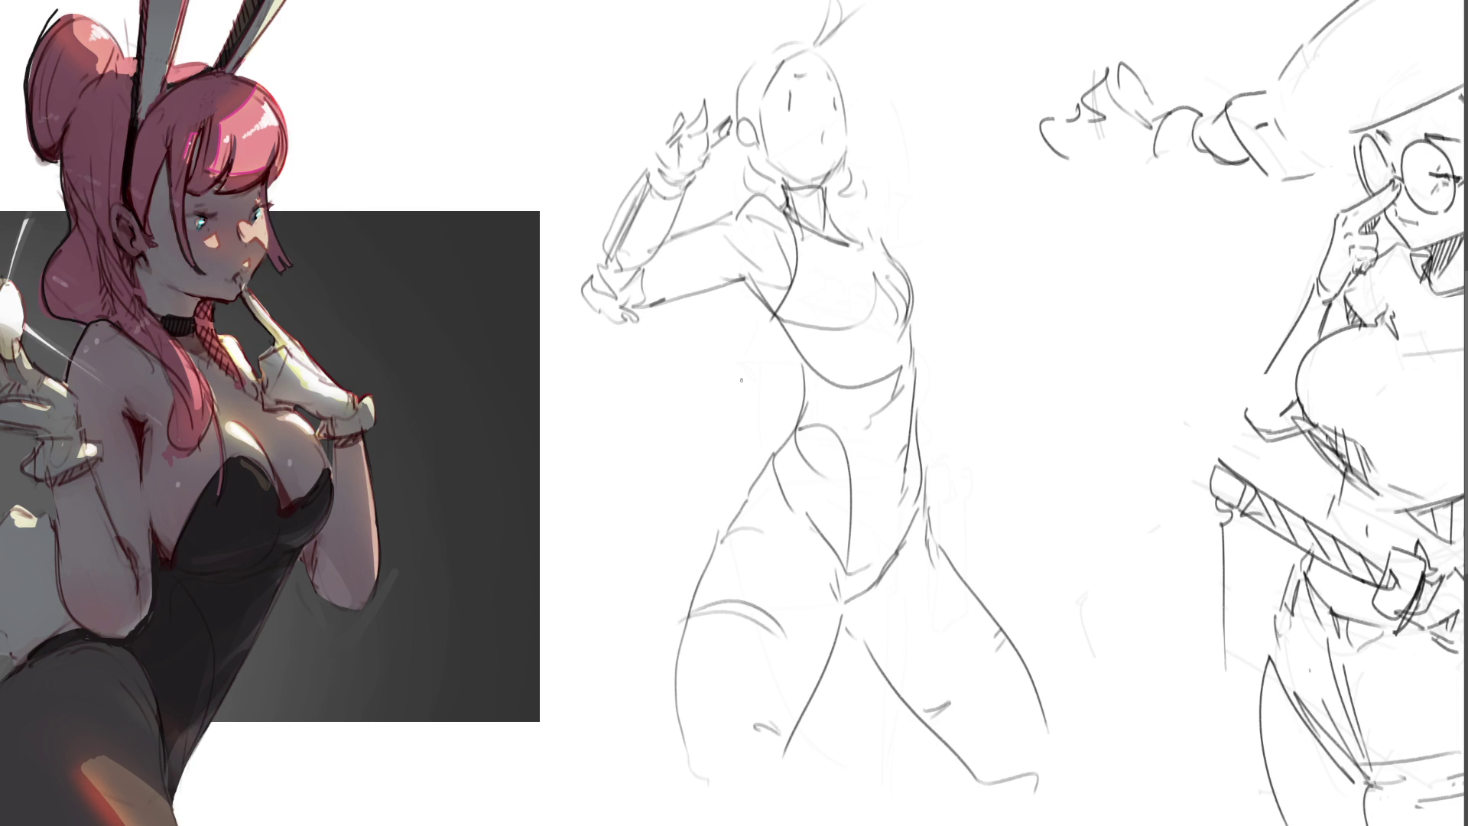
mouse_move(706, 105)
mouse_down()
mouse_move(722, 159)
mouse_move(700, 156)
mouse_move(708, 175)
mouse_up()
mouse_move(687, 172)
mouse_down()
mouse_move(671, 181)
mouse_move(695, 181)
mouse_move(731, 122)
mouse_up()
key(ctrl+z)
mouse_move(700, 151)
mouse_down()
mouse_move(682, 180)
mouse_move(644, 169)
mouse_move(692, 109)
mouse_move(679, 121)
mouse_up()
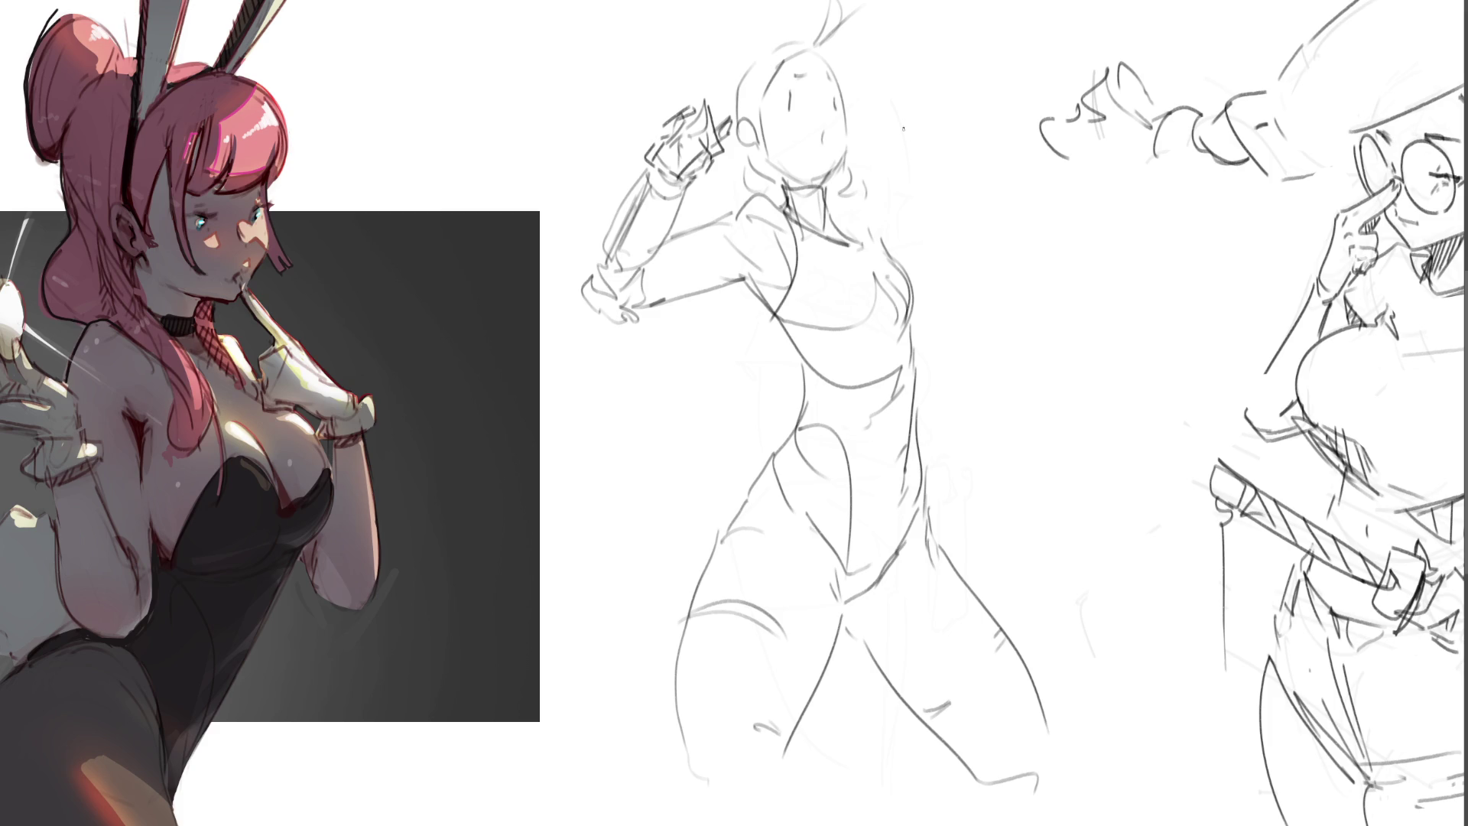
Step: Draw the neck-shoulder curve and sketch a blade with parallel edges angled out from the waist
drag(845, 211, 869, 239)
mouse_move(928, 327)
mouse_down()
mouse_move(939, 369)
mouse_move(1044, 423)
mouse_move(984, 376)
mouse_move(1051, 438)
mouse_up()
mouse_move(957, 366)
mouse_down()
mouse_move(1043, 447)
mouse_move(968, 405)
mouse_move(1094, 455)
mouse_move(1095, 493)
mouse_move(1121, 479)
mouse_up()
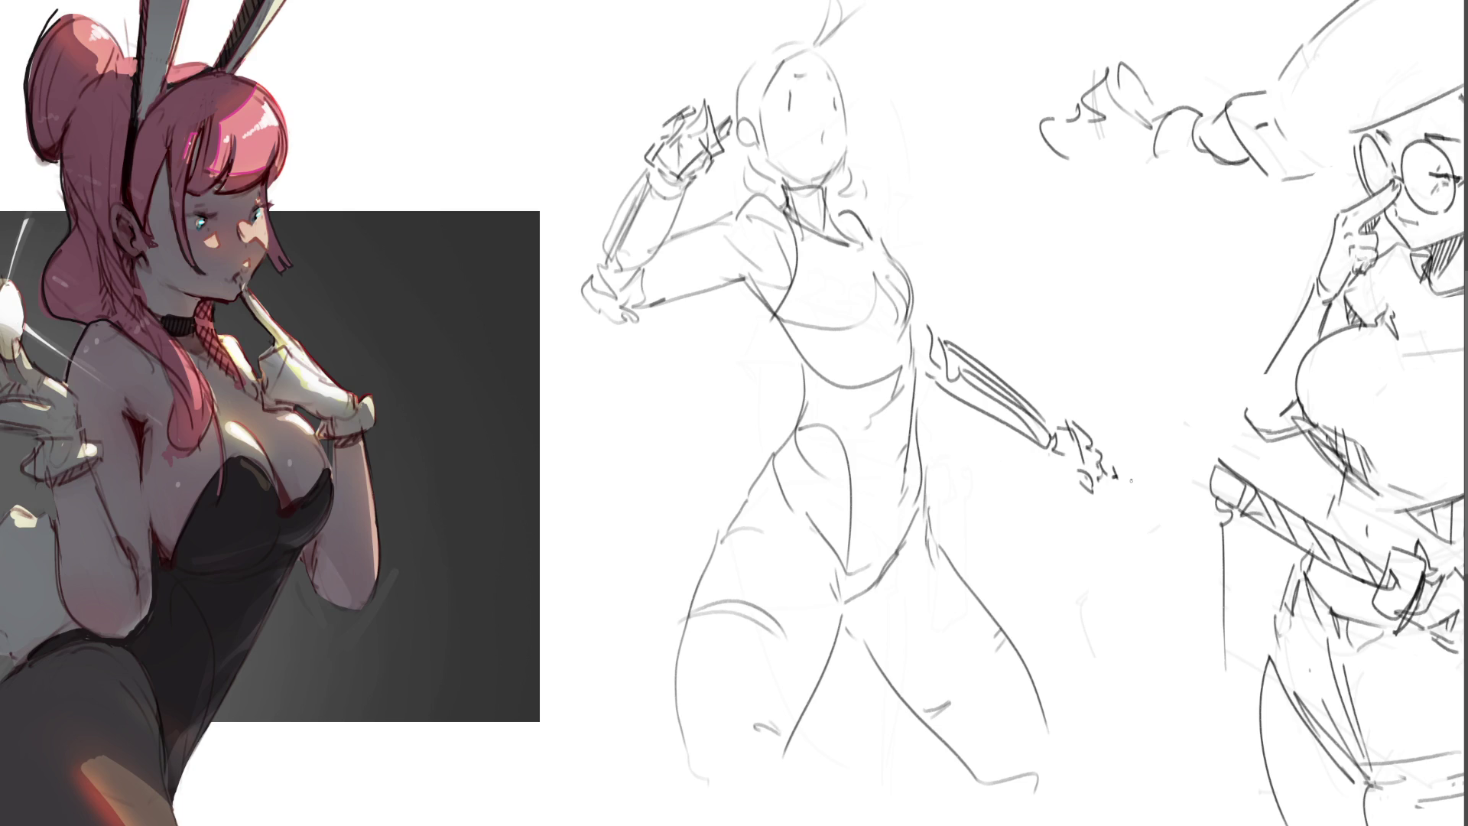
Step: Draw long curly hair trailing down the middle figure's left side beside the neck and arm
drag(744, 157, 766, 195)
mouse_move(718, 293)
mouse_down()
mouse_move(734, 319)
mouse_move(684, 351)
mouse_move(622, 544)
mouse_up()
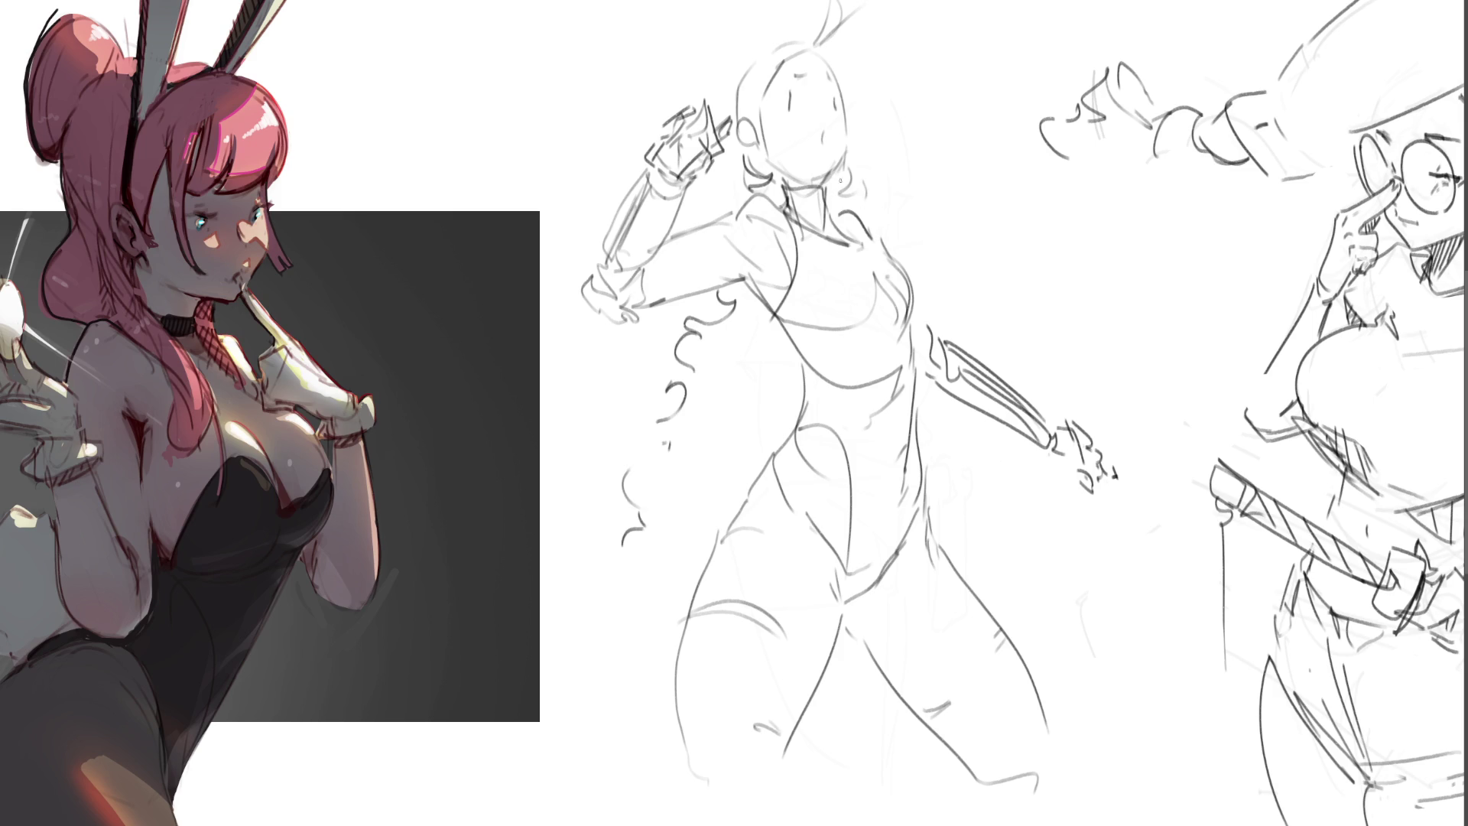
mouse_move(787, 337)
mouse_down()
mouse_move(746, 388)
mouse_move(687, 383)
mouse_up()
drag(618, 369, 592, 404)
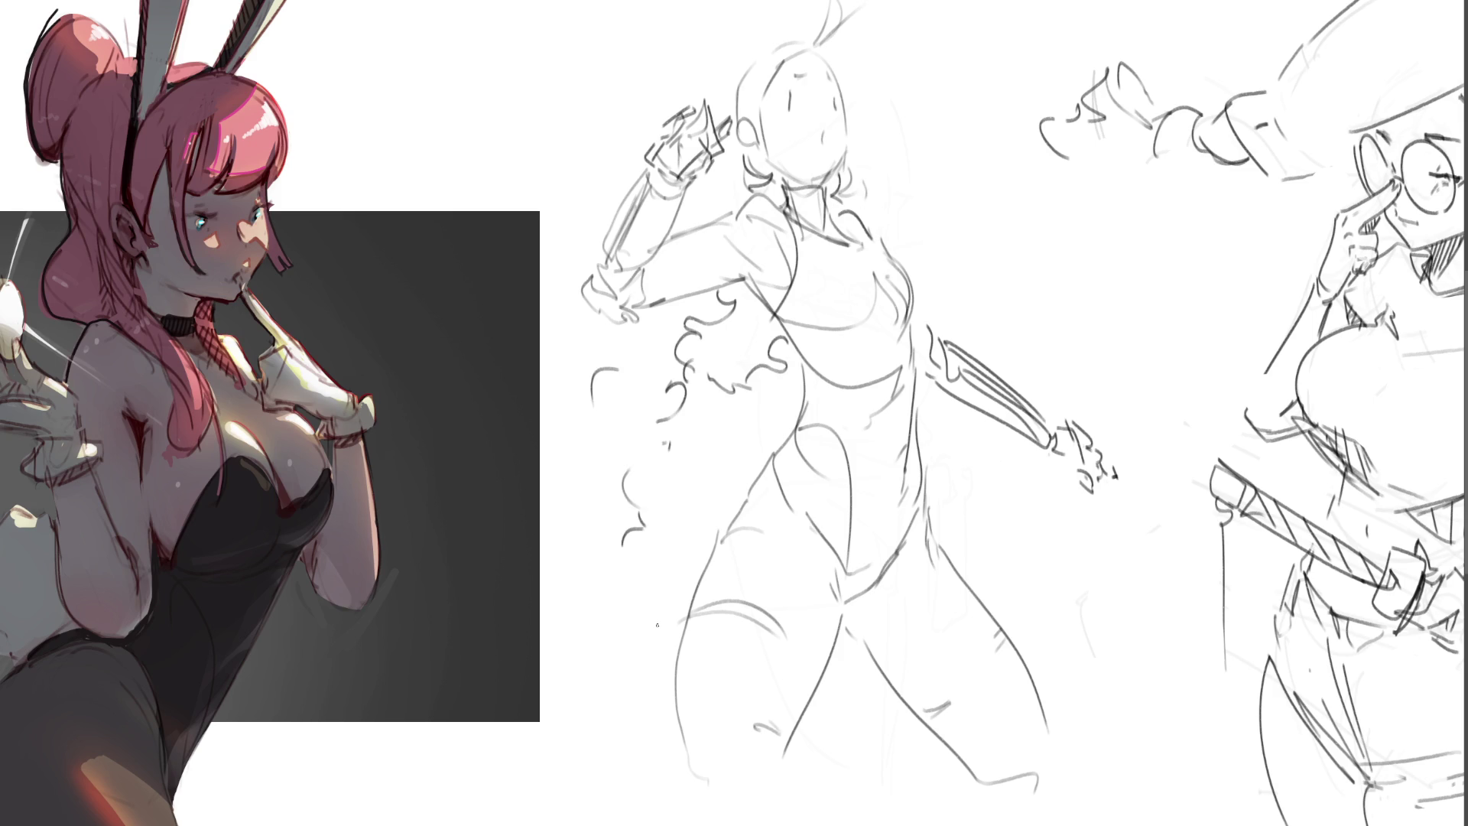
Step: Redraw the head with a brimmed hat on top and mark in an eye on the face
mouse_move(748, 147)
mouse_down()
mouse_move(739, 166)
mouse_move(725, 102)
mouse_move(790, 39)
mouse_move(825, 37)
mouse_up()
mouse_move(716, 111)
mouse_down()
mouse_move(806, 25)
mouse_move(805, 38)
mouse_up()
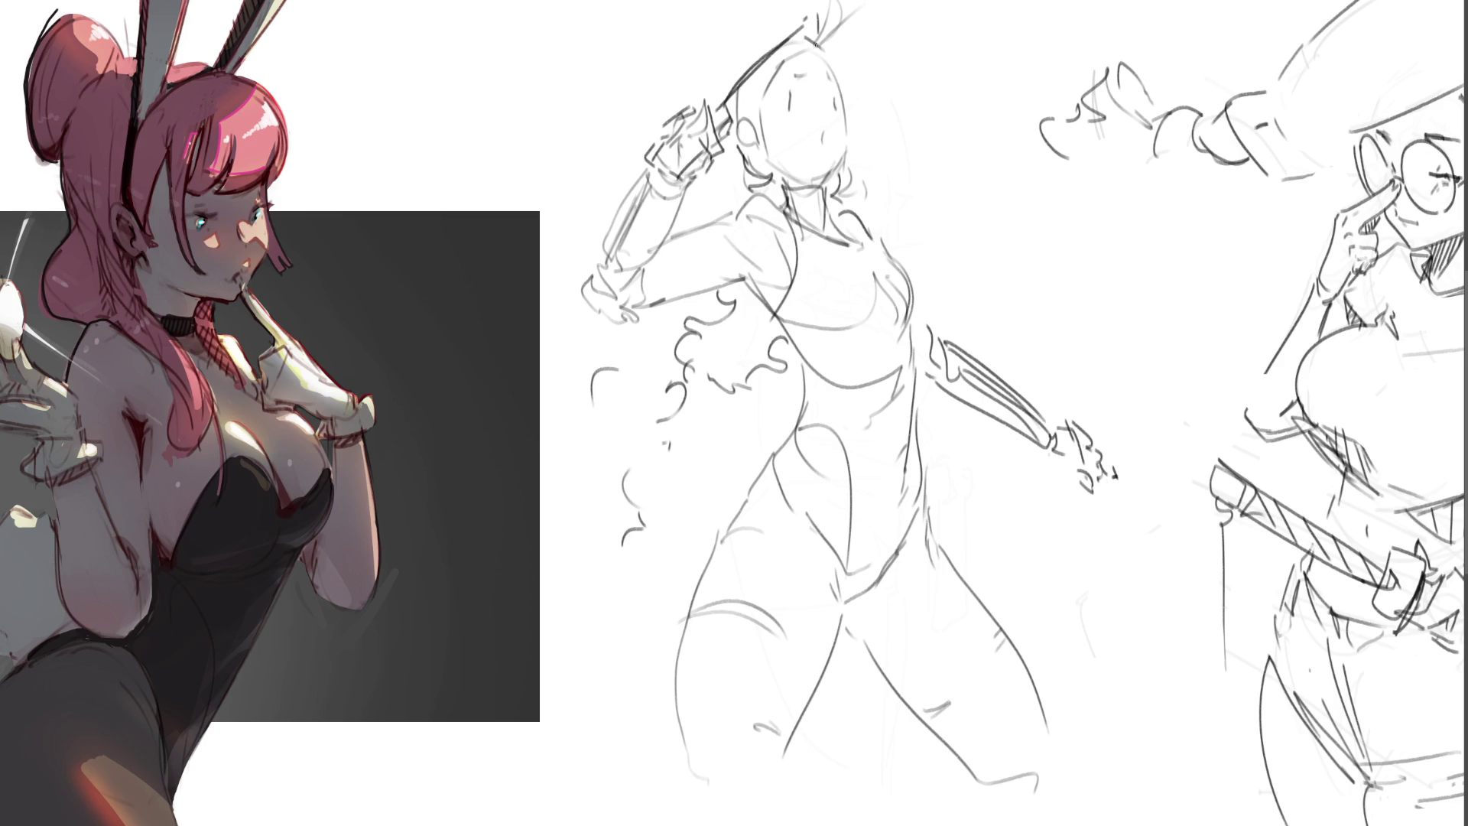
mouse_move(702, 60)
mouse_down()
mouse_move(724, 101)
mouse_move(770, 5)
mouse_move(835, 59)
mouse_up()
mouse_move(841, 155)
mouse_down()
mouse_move(842, 121)
mouse_move(797, 100)
mouse_up()
drag(794, 96, 793, 110)
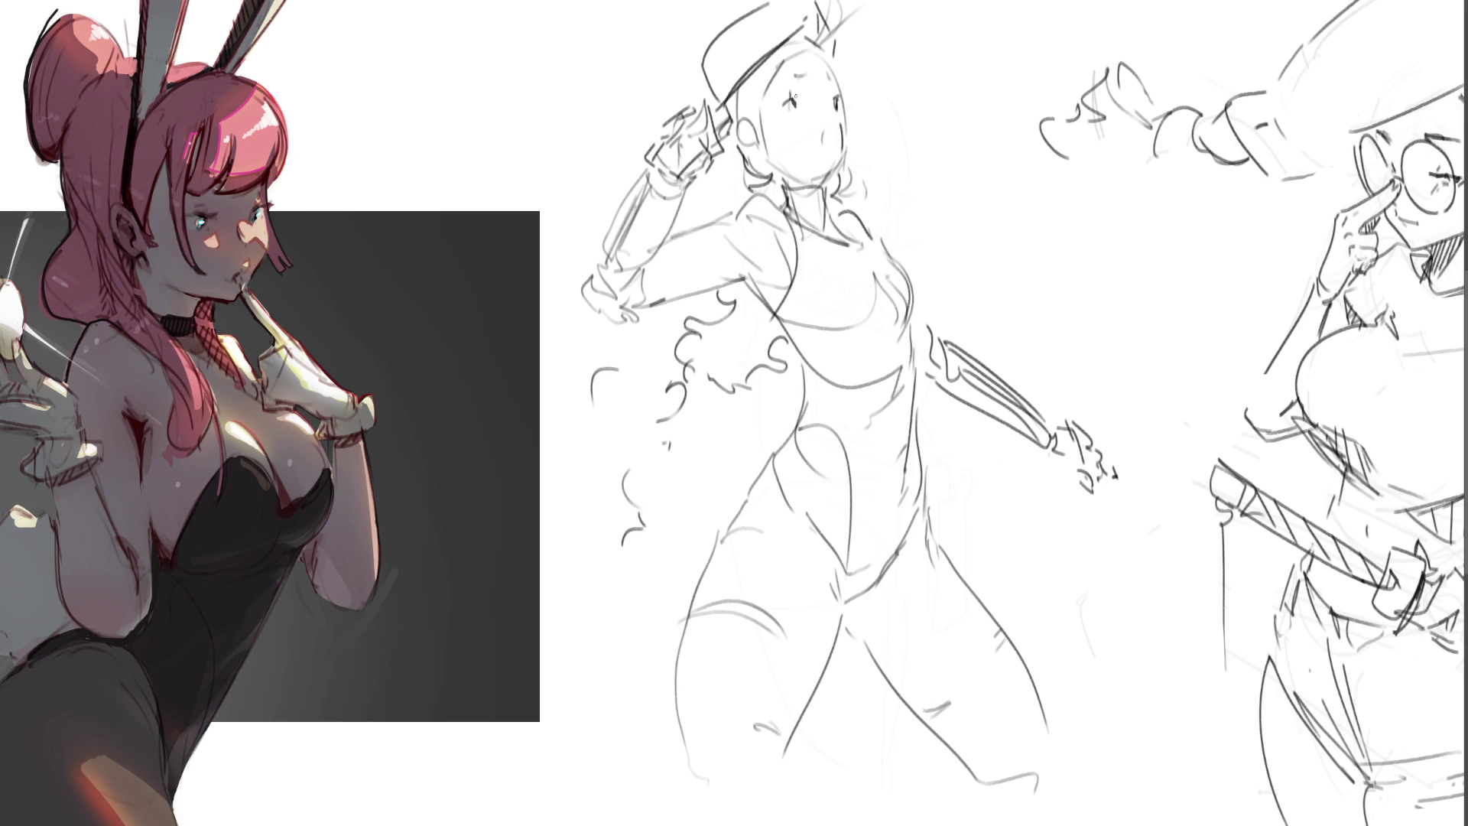
Step: Darken the eyebrow, right eye, chin, jaw, lower edge of the raised arm and torso side
drag(833, 71, 839, 85)
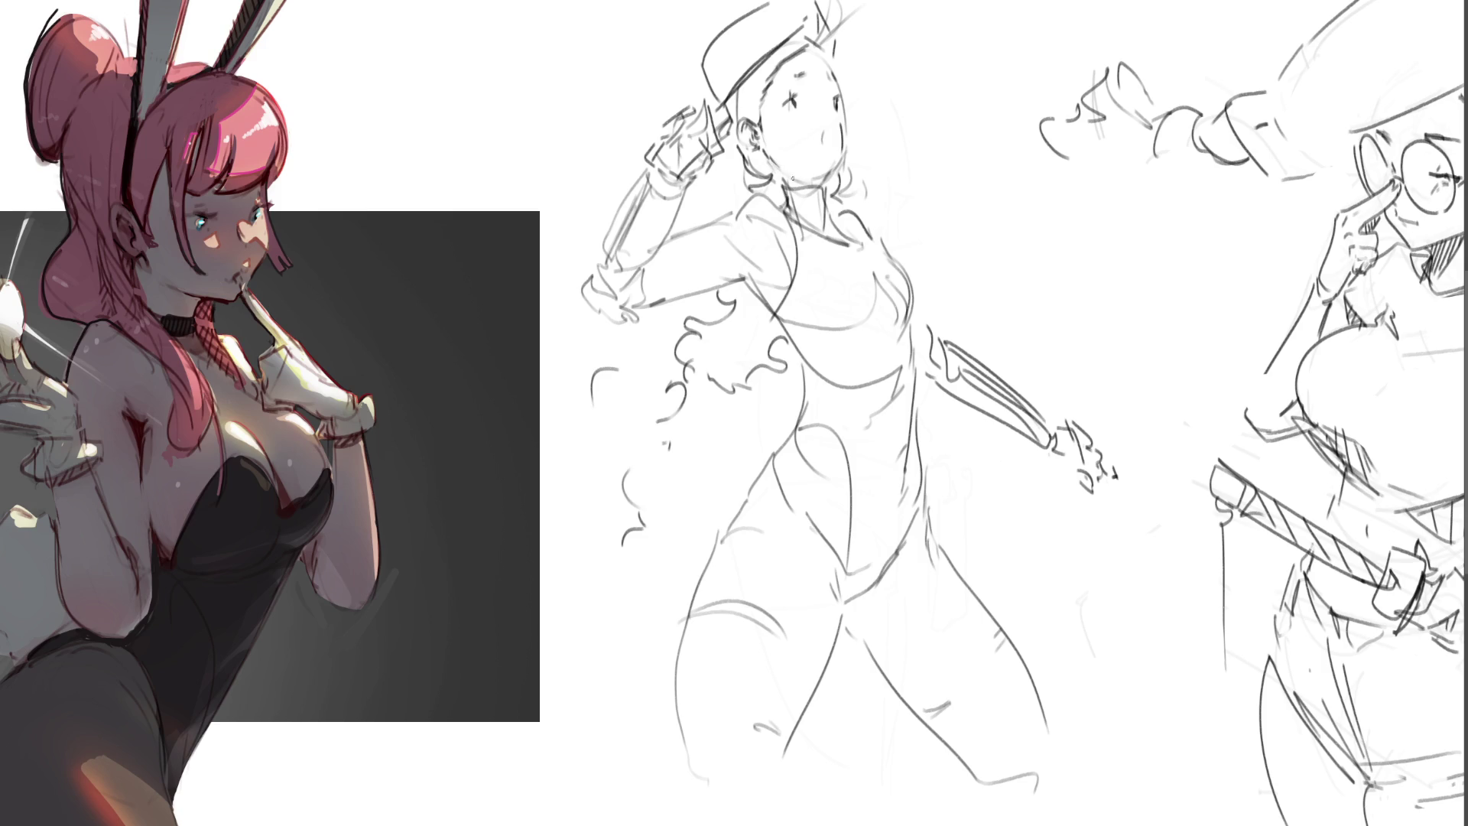
drag(793, 179, 785, 188)
drag(837, 96, 839, 85)
mouse_move(847, 167)
mouse_down()
mouse_move(841, 206)
mouse_move(765, 198)
mouse_move(727, 211)
mouse_move(777, 237)
mouse_move(712, 224)
mouse_move(657, 248)
mouse_up()
mouse_move(640, 310)
mouse_down()
mouse_move(732, 273)
mouse_move(759, 297)
mouse_move(779, 239)
mouse_move(790, 236)
mouse_move(788, 252)
mouse_move(848, 230)
mouse_move(909, 312)
mouse_up()
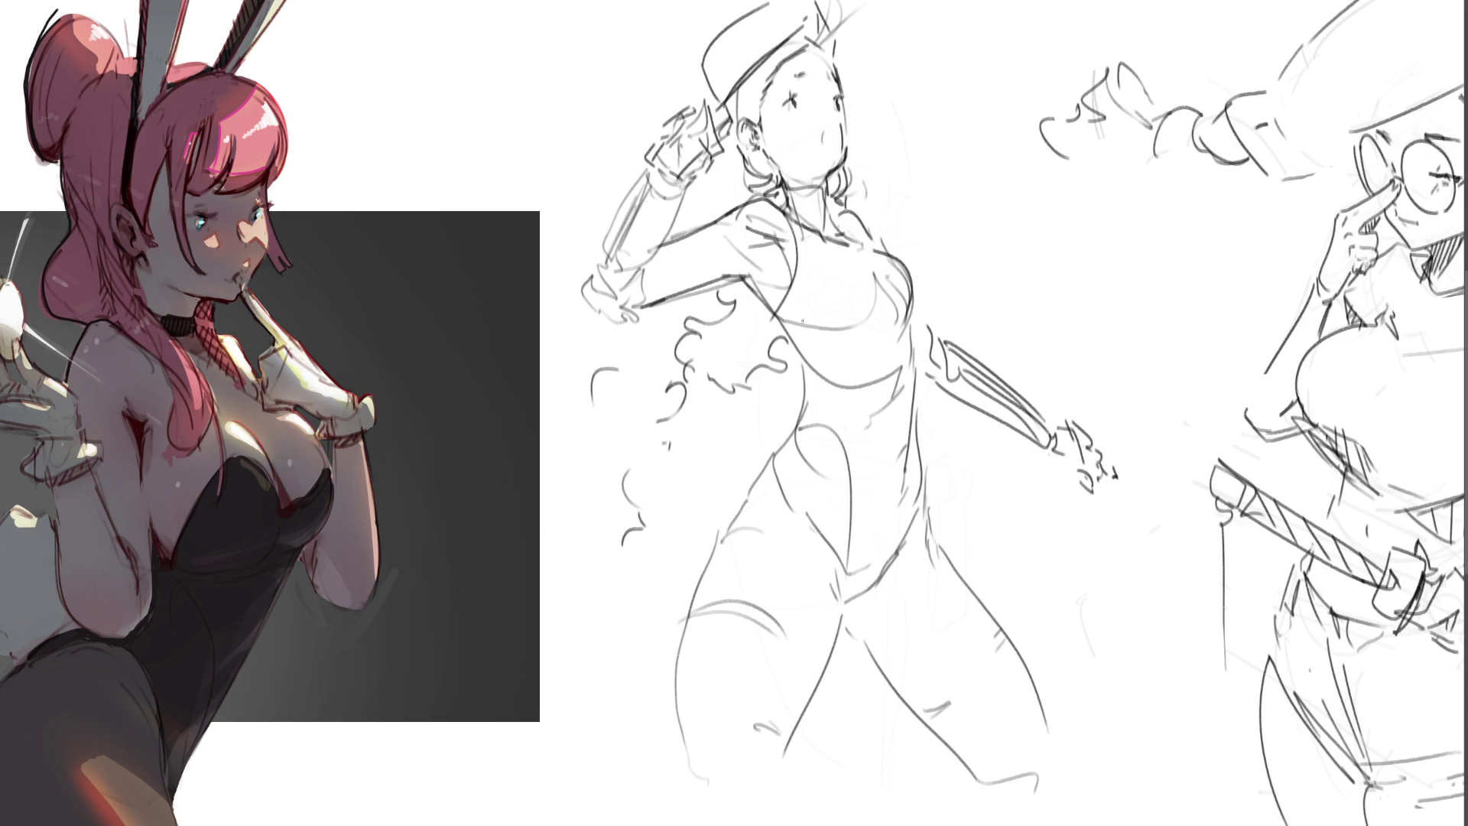
mouse_move(780, 307)
mouse_down()
mouse_move(806, 402)
mouse_move(791, 432)
mouse_move(826, 428)
mouse_move(843, 454)
mouse_move(846, 582)
mouse_move(860, 595)
mouse_move(920, 482)
mouse_move(906, 321)
mouse_up()
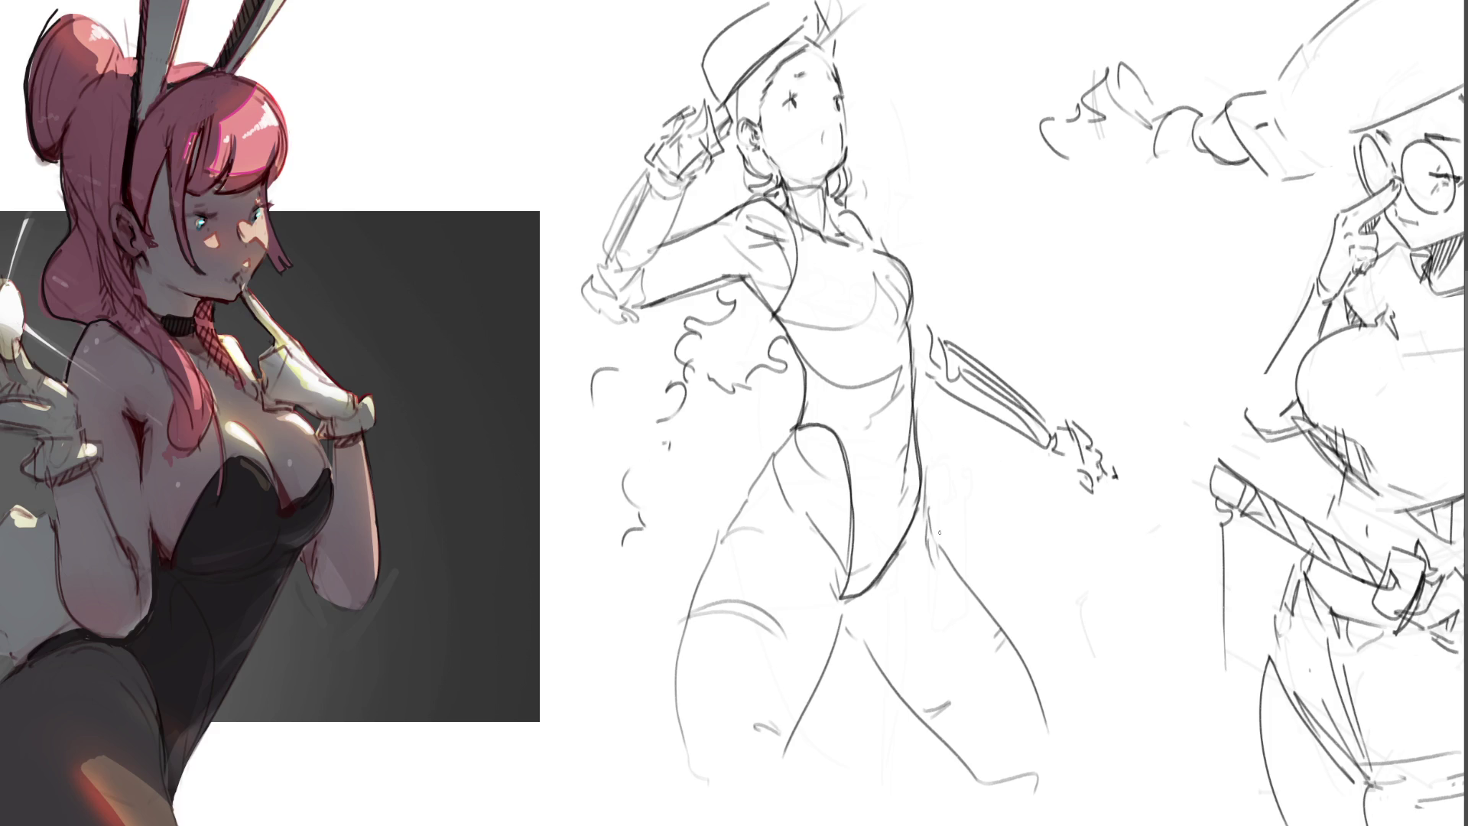
Step: Erase the sketched blade beside the middle figure's torso with the eraser
key(e)
drag(936, 327, 1038, 471)
mouse_move(958, 350)
mouse_down()
mouse_move(1090, 453)
mouse_move(957, 347)
mouse_move(959, 414)
mouse_move(1053, 453)
mouse_up()
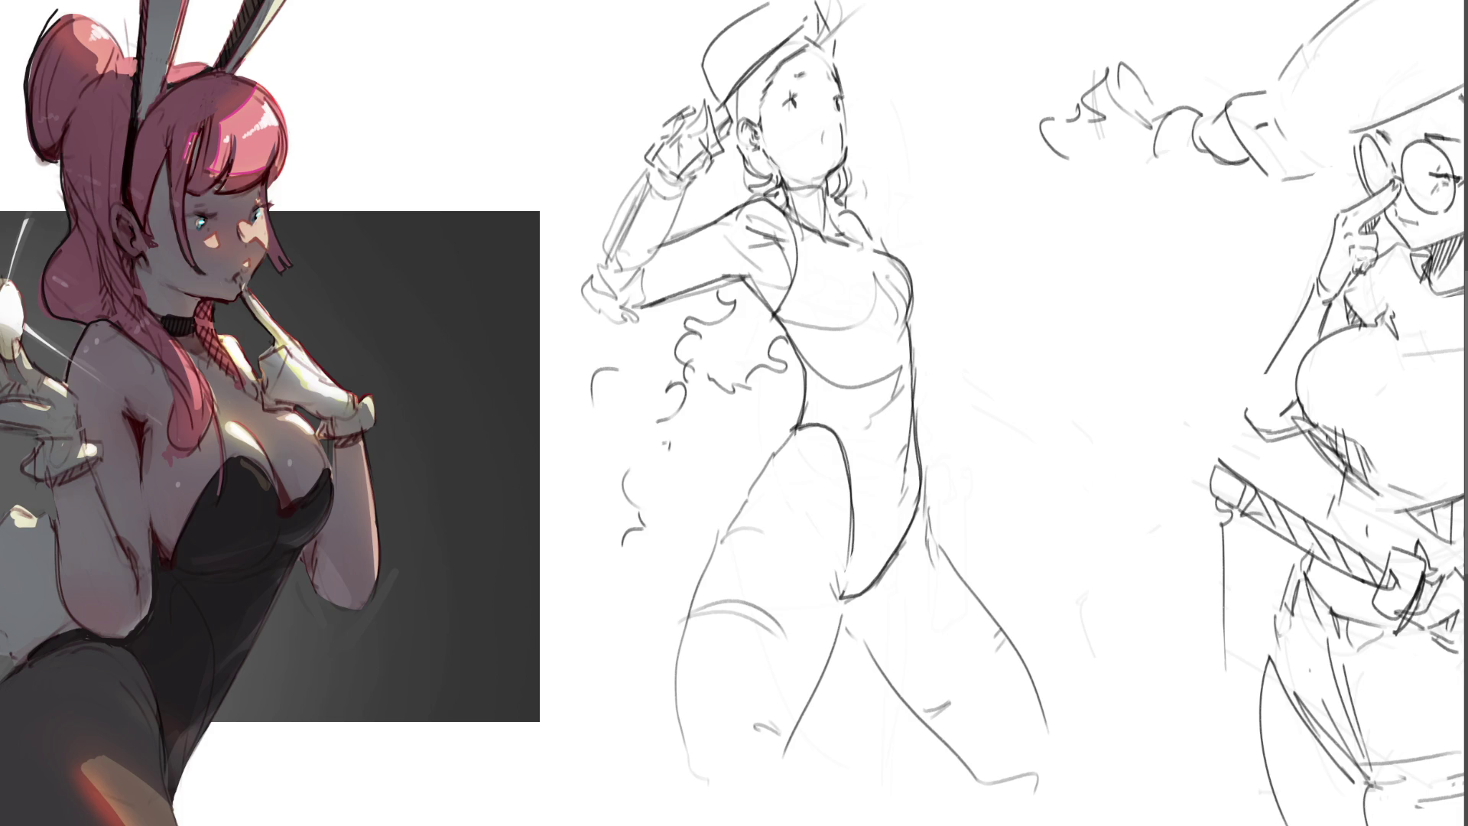
Step: Ink a dark line along the leg from below the crotch, then undo a first hip-line attempt
drag(845, 625, 852, 632)
drag(863, 643, 971, 769)
drag(795, 430, 738, 516)
key(ctrl+z)
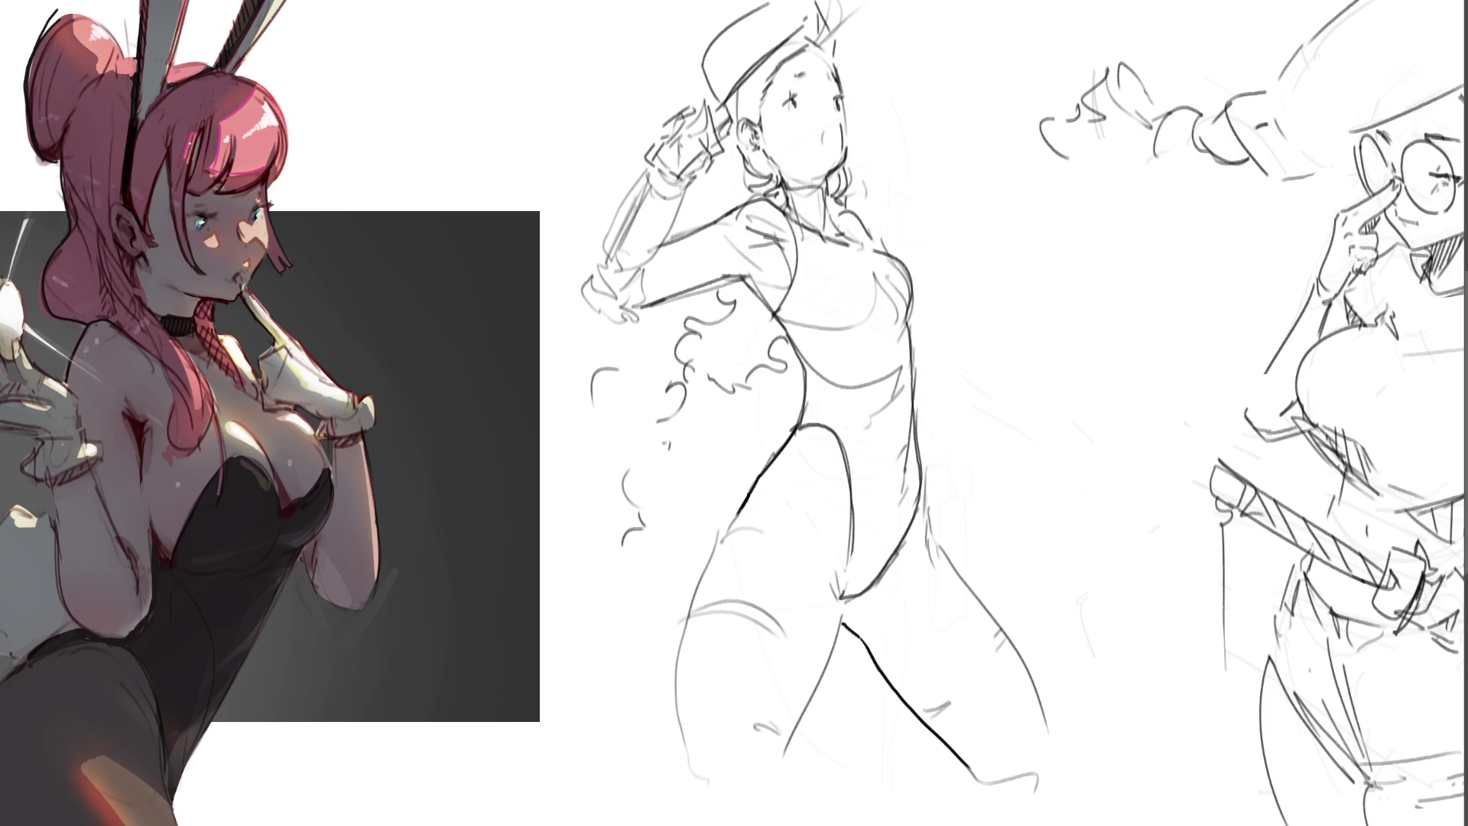
Step: Extend the dark hip line down-left, redoing the stroke and undoing a hatch attempt
drag(742, 504, 702, 576)
key(ctrl+z)
drag(753, 495, 709, 562)
mouse_move(760, 521)
mouse_down()
mouse_move(744, 518)
mouse_move(780, 528)
mouse_up()
key(ctrl+z)
Step: Ink the crotch and inner-thigh line, retrying until it runs long and clean
mouse_move(827, 579)
mouse_down()
mouse_move(843, 627)
mouse_move(823, 665)
mouse_up()
key(ctrl+z)
drag(841, 626, 822, 665)
key(ctrl+z)
drag(840, 608, 811, 704)
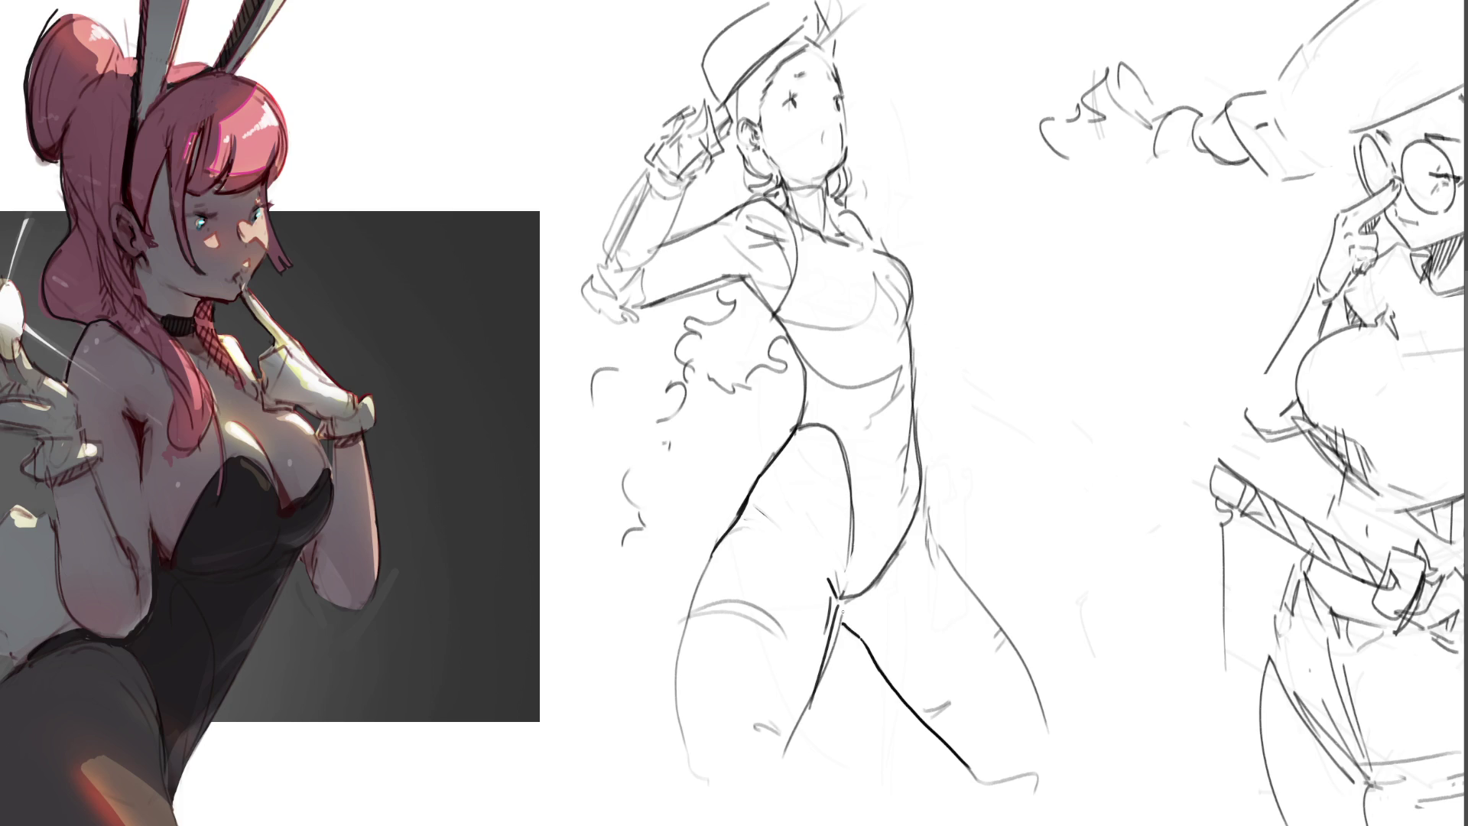
drag(842, 611, 809, 711)
Step: Ink the lower leg outlines of both legs darkly
mouse_move(688, 750)
mouse_down()
mouse_move(732, 820)
mouse_move(787, 743)
mouse_up()
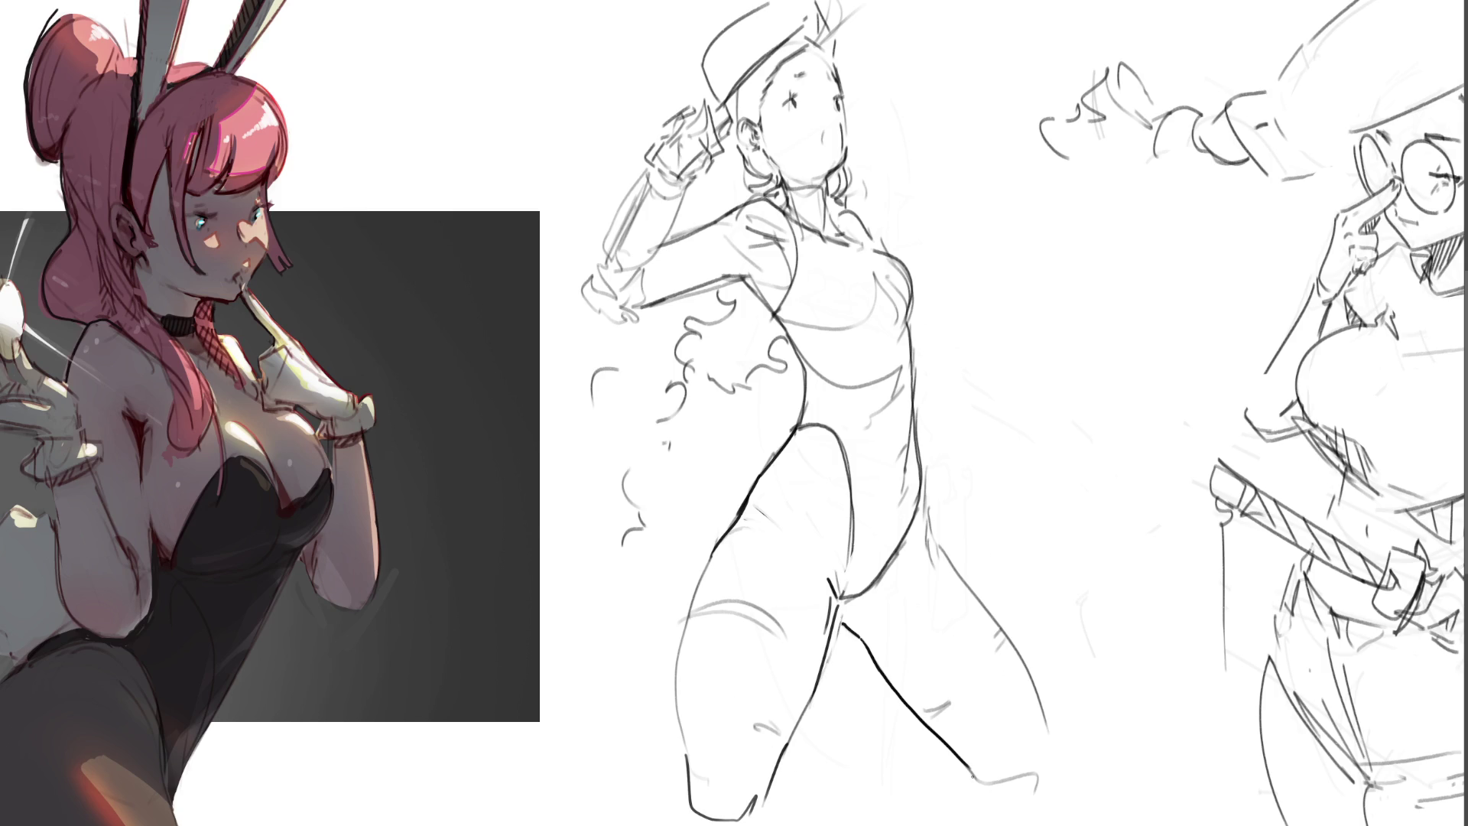
drag(971, 771, 1024, 825)
drag(1048, 725, 1084, 803)
Step: Sketch a small fist shape beside the waist, then undo its last two strokes
drag(954, 304, 963, 336)
mouse_move(958, 337)
mouse_down()
mouse_move(982, 344)
mouse_move(958, 342)
mouse_up()
drag(958, 344, 998, 360)
mouse_move(967, 301)
mouse_down()
mouse_move(1003, 333)
mouse_move(967, 353)
mouse_move(914, 328)
mouse_move(928, 373)
mouse_up()
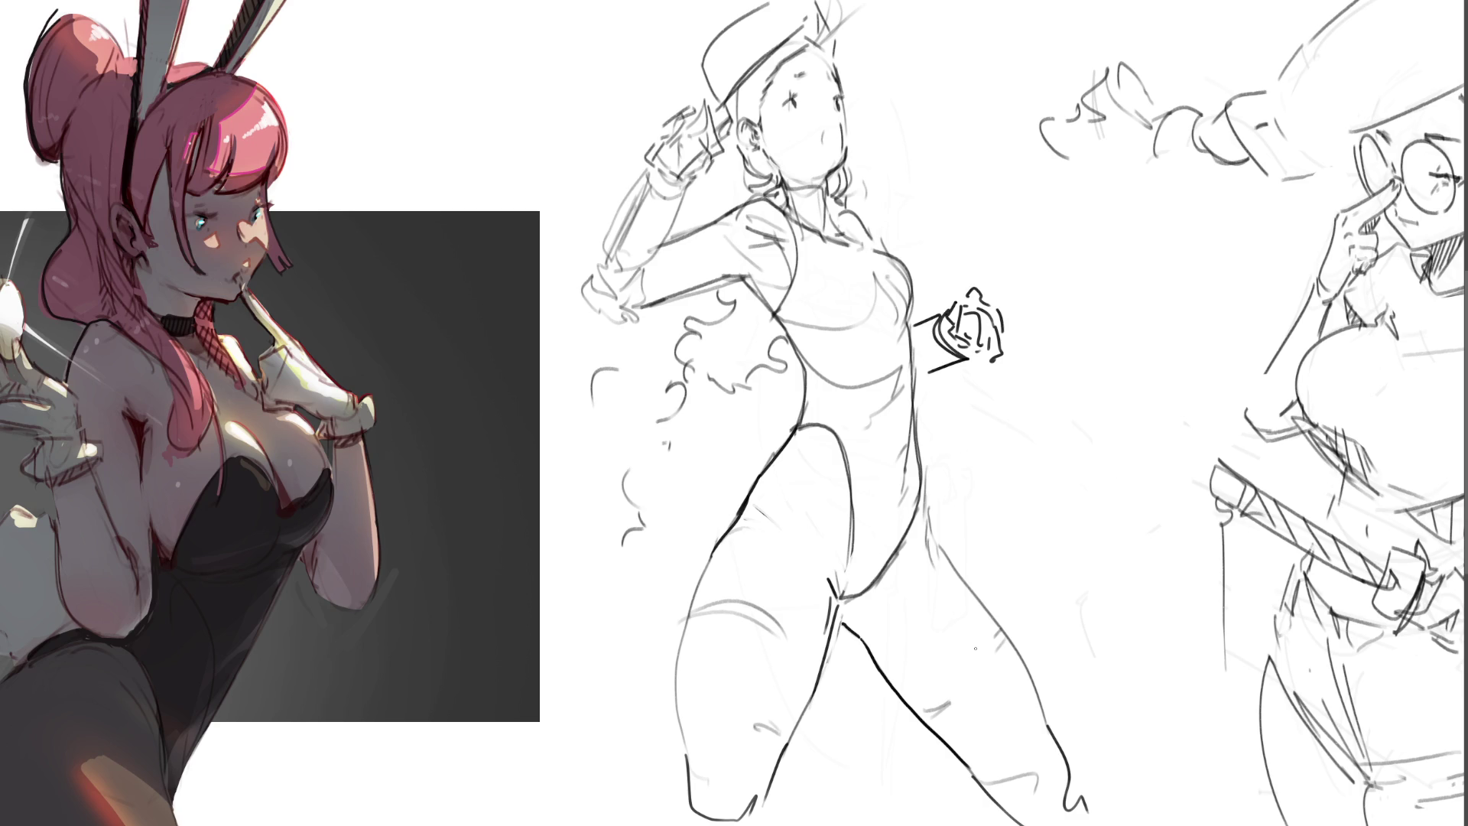
key(ctrl+z)
key(ctrl+z)
key(ctrl+z)
key(ctrl+z)
key(ctrl+z)
key(ctrl+z)
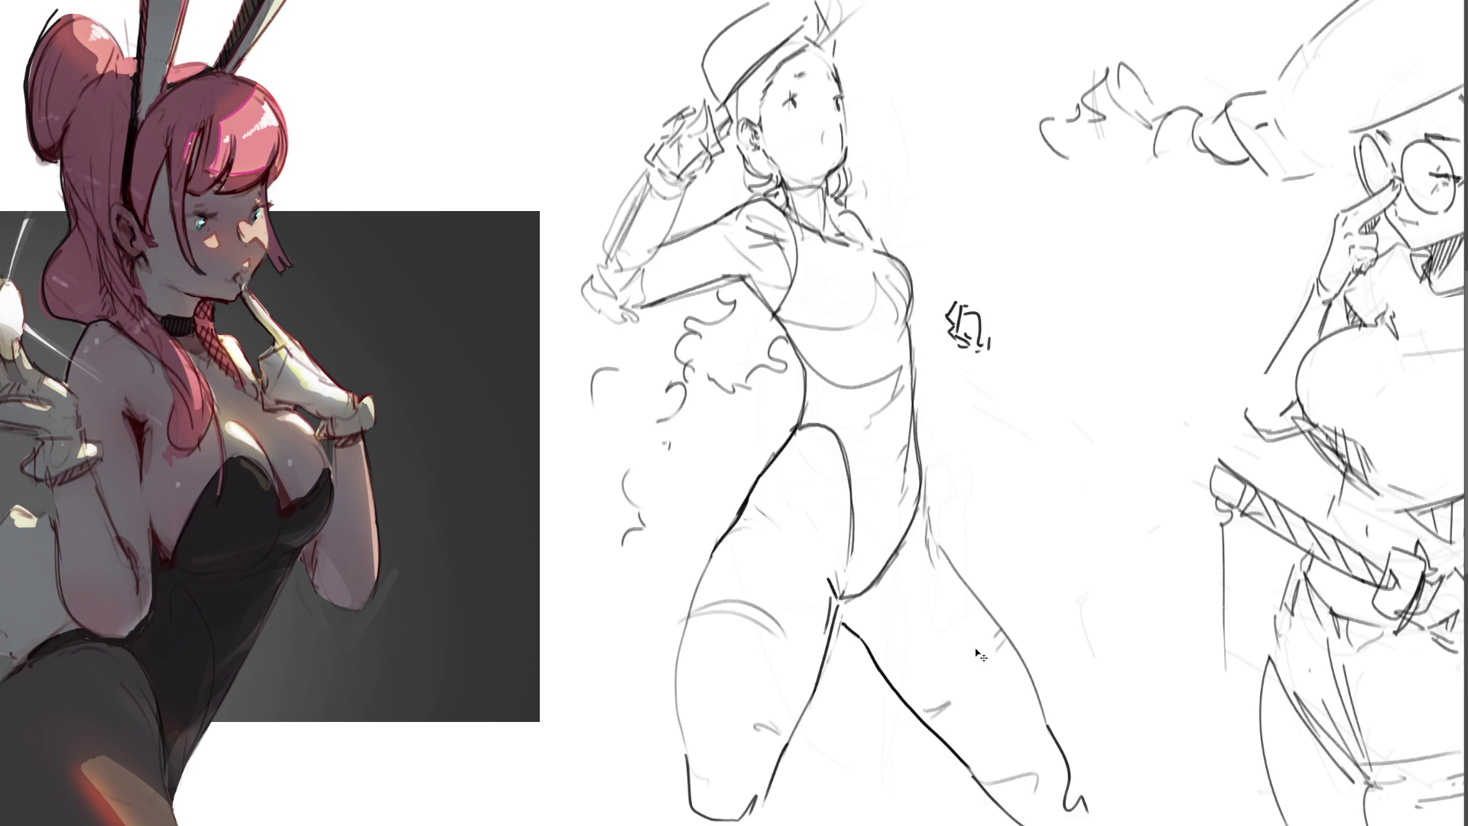
key(ctrl+z)
key(ctrl+z)
key(ctrl+z)
key(ctrl+z)
key(ctrl+z)
key(ctrl+z)
Step: Darken the short line at the middle figure's right neck and collar
drag(833, 213, 866, 242)
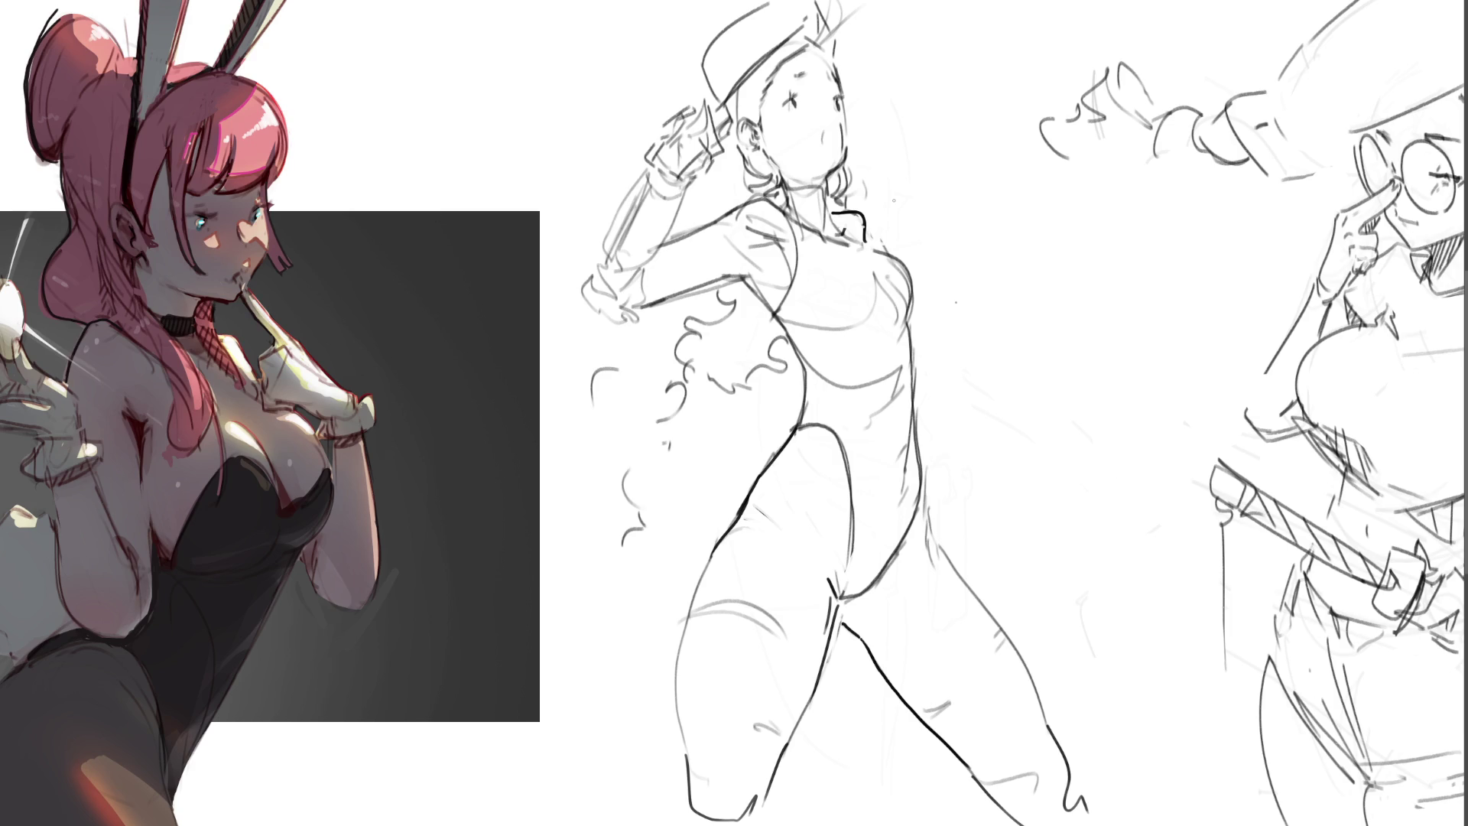
Step: Darken the hat brim and draw a long hatched ribbon arcing down from the hat
mouse_move(724, 104)
mouse_down()
mouse_move(768, 58)
mouse_move(881, 6)
mouse_move(932, 59)
mouse_up()
drag(819, 44, 989, 139)
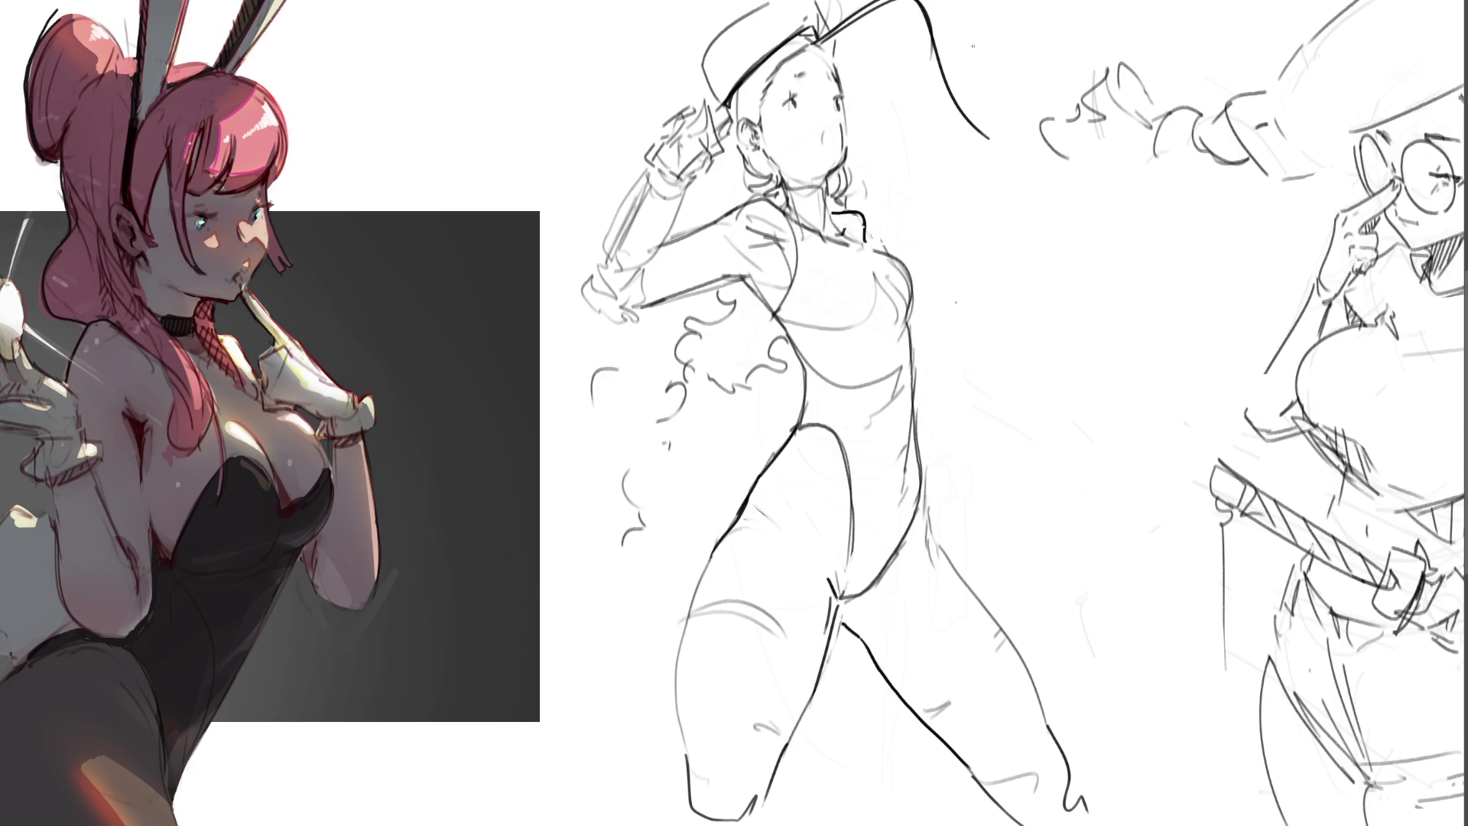
drag(931, 44, 984, 136)
mouse_move(944, 57)
mouse_down()
mouse_move(941, 91)
mouse_move(965, 121)
mouse_up()
Step: Outline the hat's top and left edge, undoing rough attempts, and add a stroke by the ear
drag(839, 6, 832, 48)
mouse_move(757, 2)
mouse_down()
mouse_move(702, 58)
mouse_move(693, 112)
mouse_up()
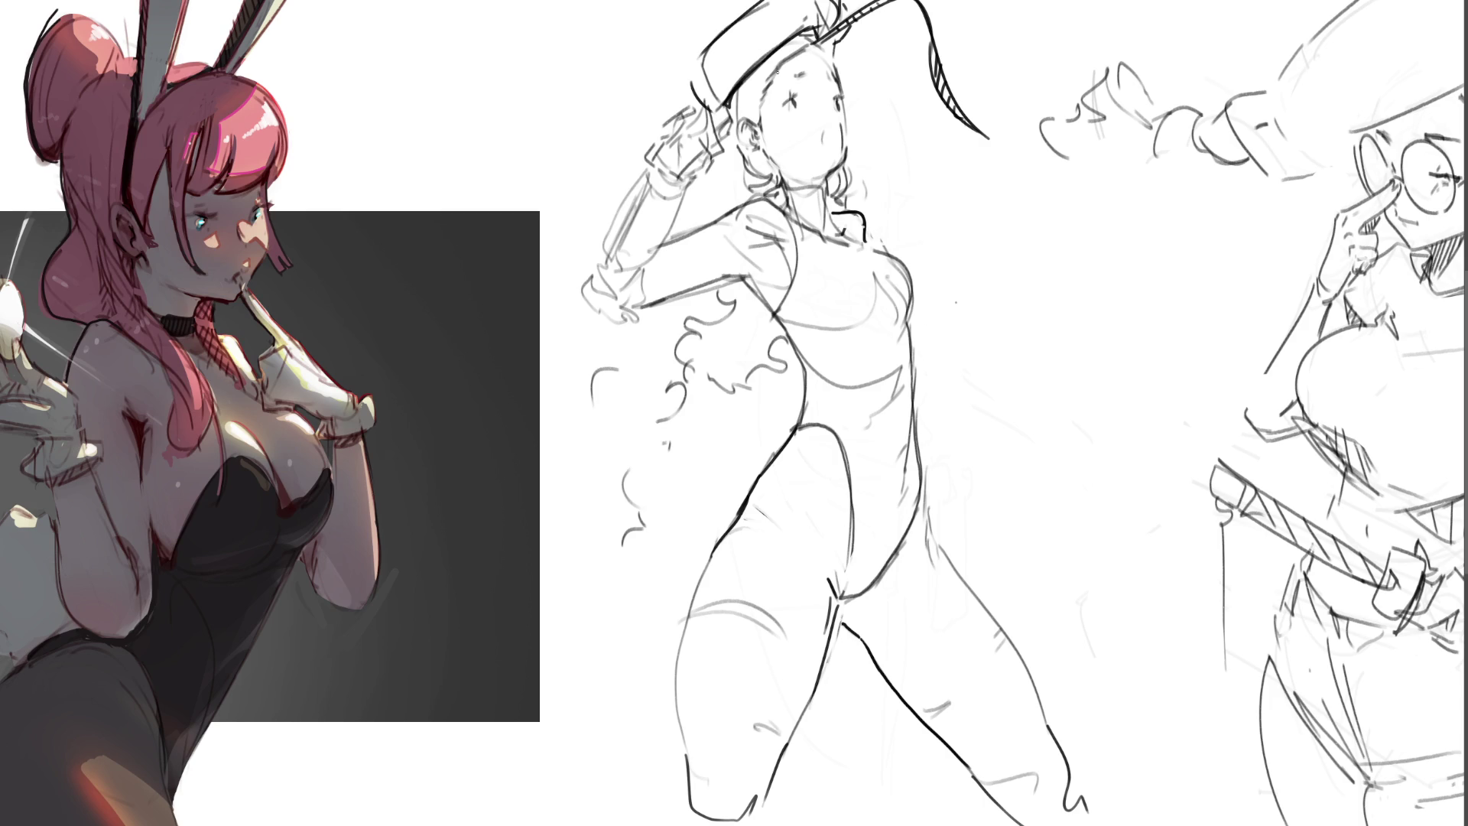
key(ctrl+z)
drag(713, 60, 698, 96)
key(ctrl+z)
drag(769, 2, 702, 50)
drag(723, 146, 731, 152)
Step: Draw a triangle pendant below the neck and erase the old raised hand sketch
mouse_move(820, 244)
mouse_down()
mouse_move(824, 261)
mouse_move(819, 245)
mouse_up()
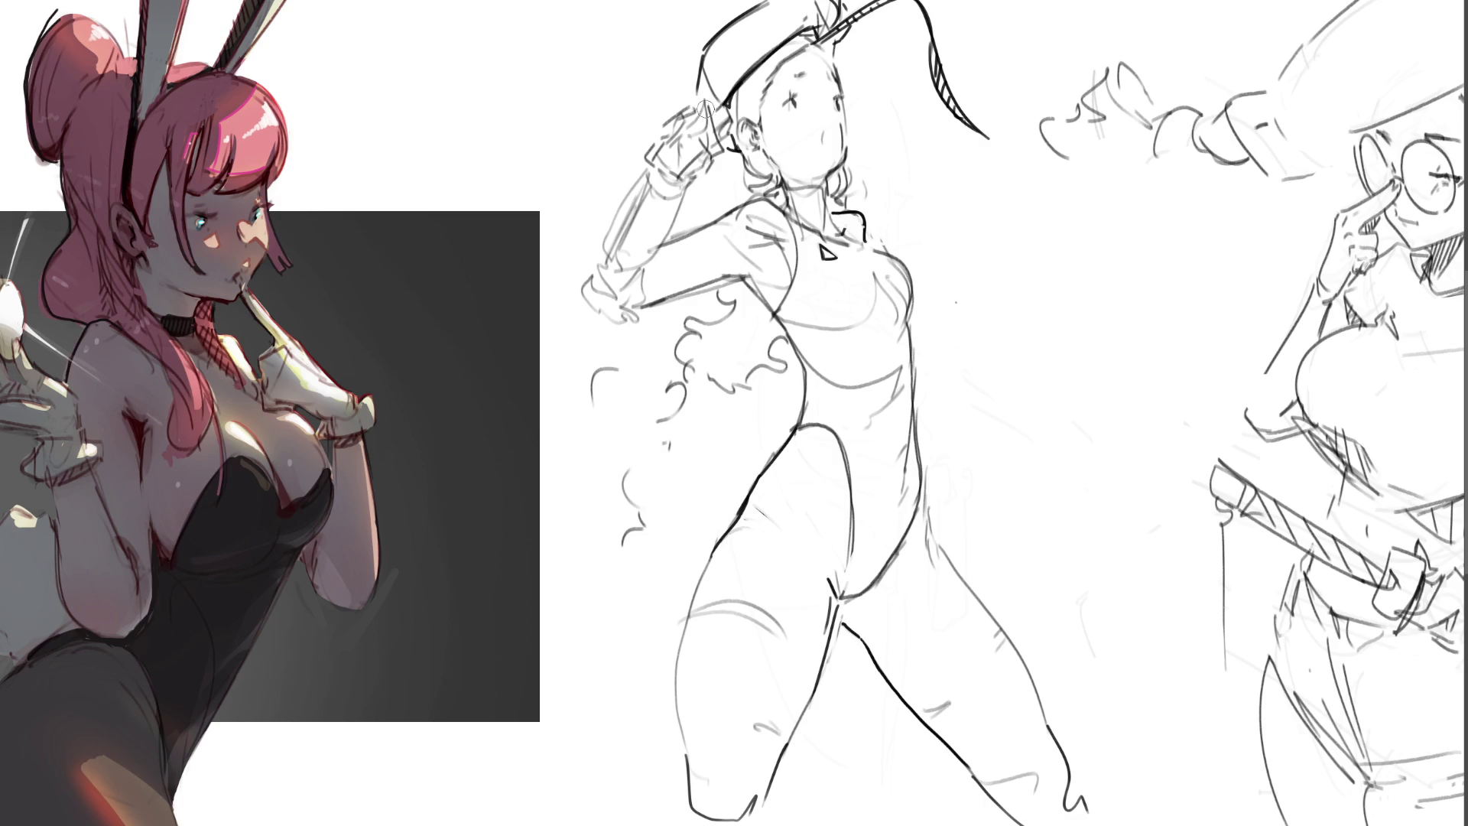
mouse_move(720, 131)
mouse_down()
mouse_move(666, 146)
mouse_move(663, 189)
mouse_move(682, 174)
mouse_move(619, 264)
mouse_move(666, 247)
mouse_move(625, 246)
mouse_move(588, 324)
mouse_move(642, 298)
mouse_move(656, 332)
mouse_up()
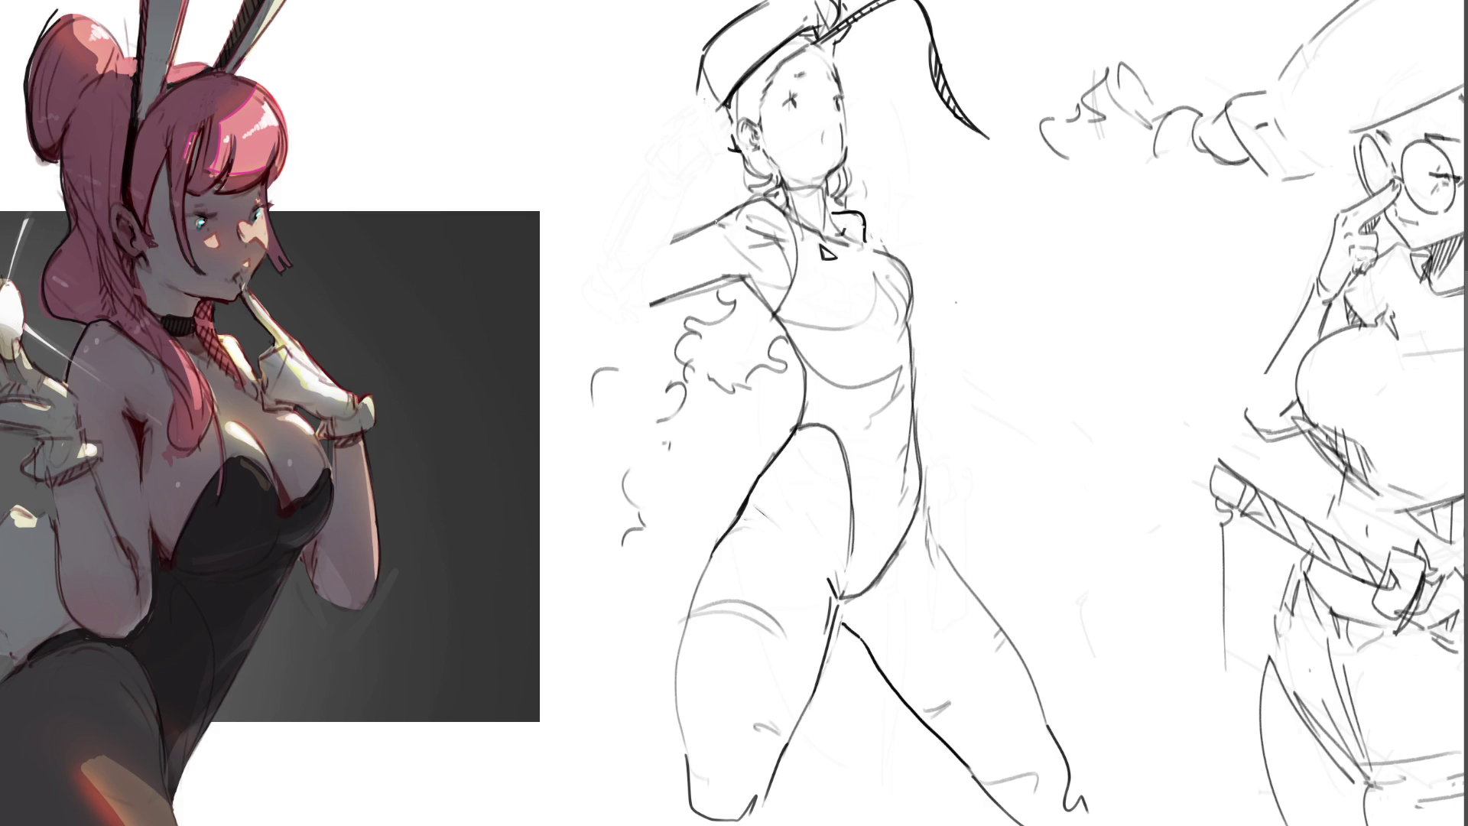
Step: Outline the raised arm stretched sideways ending in a clenched fist
mouse_move(717, 222)
mouse_down()
mouse_move(655, 246)
mouse_move(642, 288)
mouse_up()
mouse_move(600, 211)
mouse_down()
mouse_move(617, 234)
mouse_move(635, 186)
mouse_up()
mouse_move(636, 185)
mouse_down()
mouse_move(650, 227)
mouse_move(661, 207)
mouse_move(653, 240)
mouse_up()
mouse_move(646, 241)
mouse_down()
mouse_move(607, 242)
mouse_move(615, 190)
mouse_move(640, 193)
mouse_move(592, 245)
mouse_move(624, 257)
mouse_move(588, 251)
mouse_move(595, 315)
mouse_move(620, 318)
mouse_up()
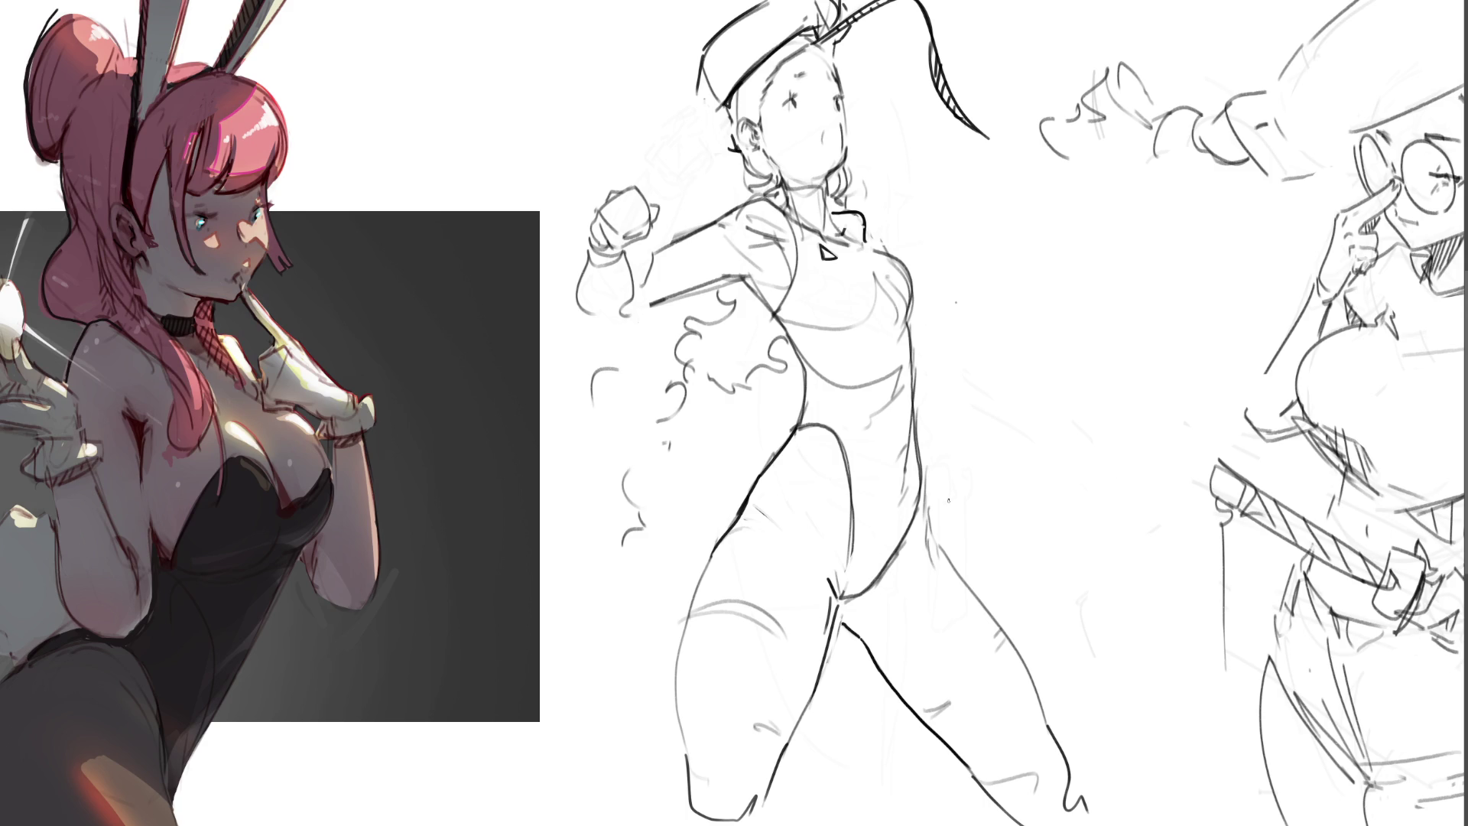
Step: Sketch curly hair strands trailing beneath the outstretched arm
mouse_move(742, 283)
mouse_down()
mouse_move(689, 351)
mouse_move(667, 429)
mouse_up()
mouse_move(636, 373)
mouse_down()
mouse_move(655, 390)
mouse_move(734, 388)
mouse_move(799, 353)
mouse_up()
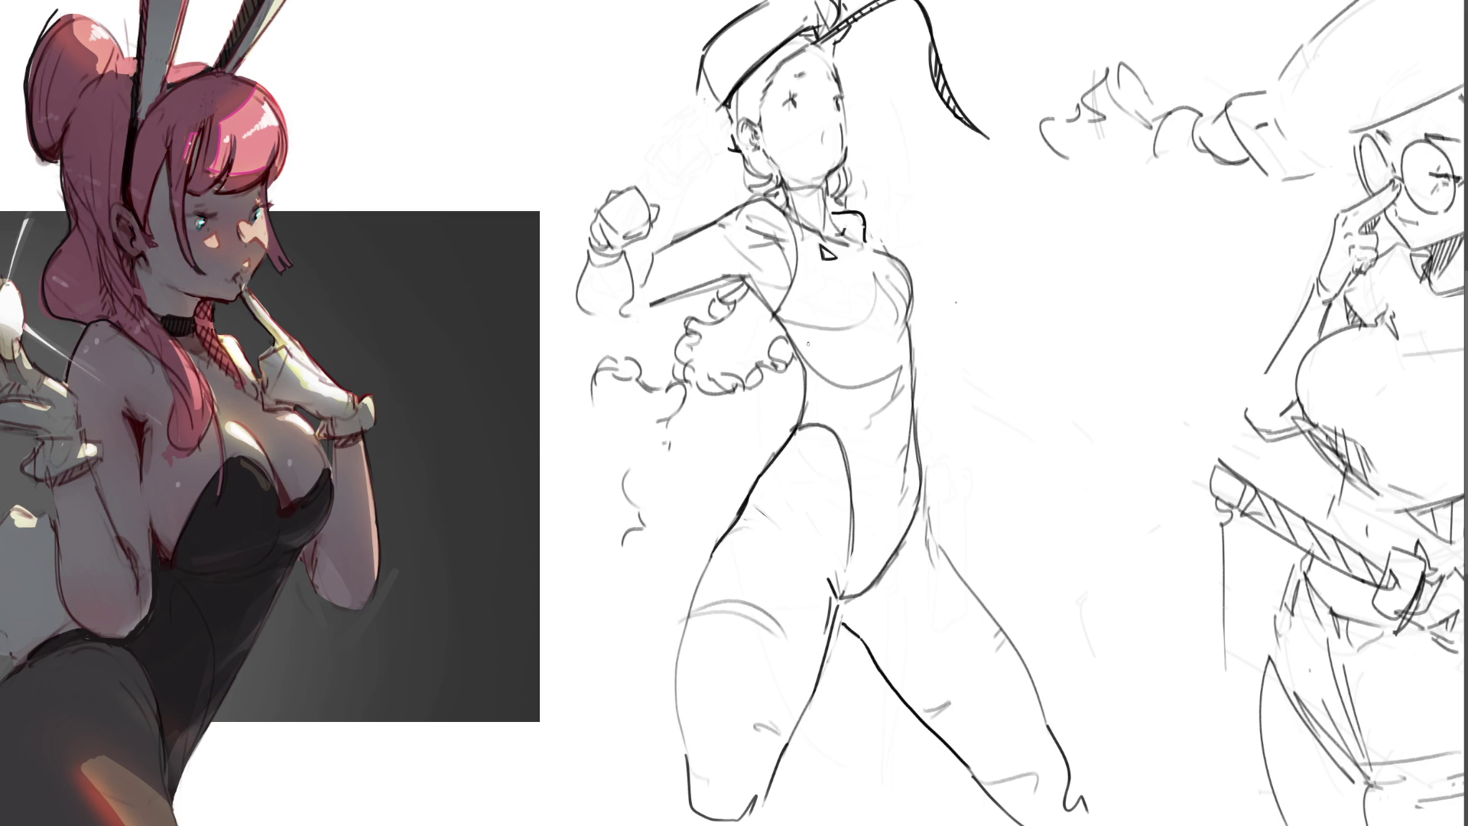
Step: Redraw the side-of-face hair darker after an undo and brush an open mouth under the nose
drag(724, 106, 742, 156)
key(ctrl+z)
drag(699, 99, 750, 178)
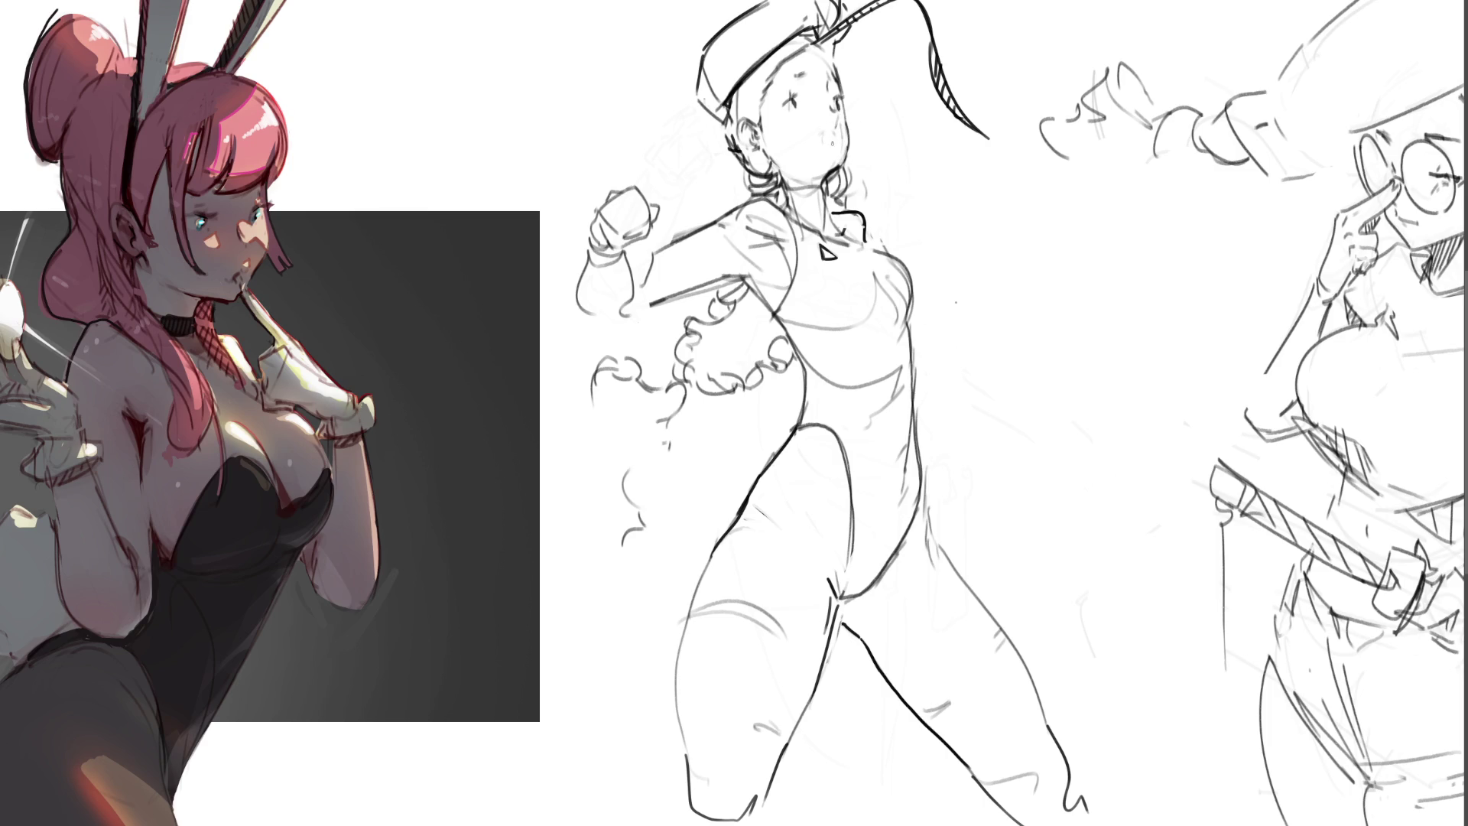
mouse_move(832, 143)
mouse_down()
mouse_move(826, 131)
mouse_move(832, 147)
mouse_up()
Step: Touch up the forehead, erase faint lines atop the head and draw a curve right of the head
drag(759, 100, 755, 116)
drag(792, 60, 832, 49)
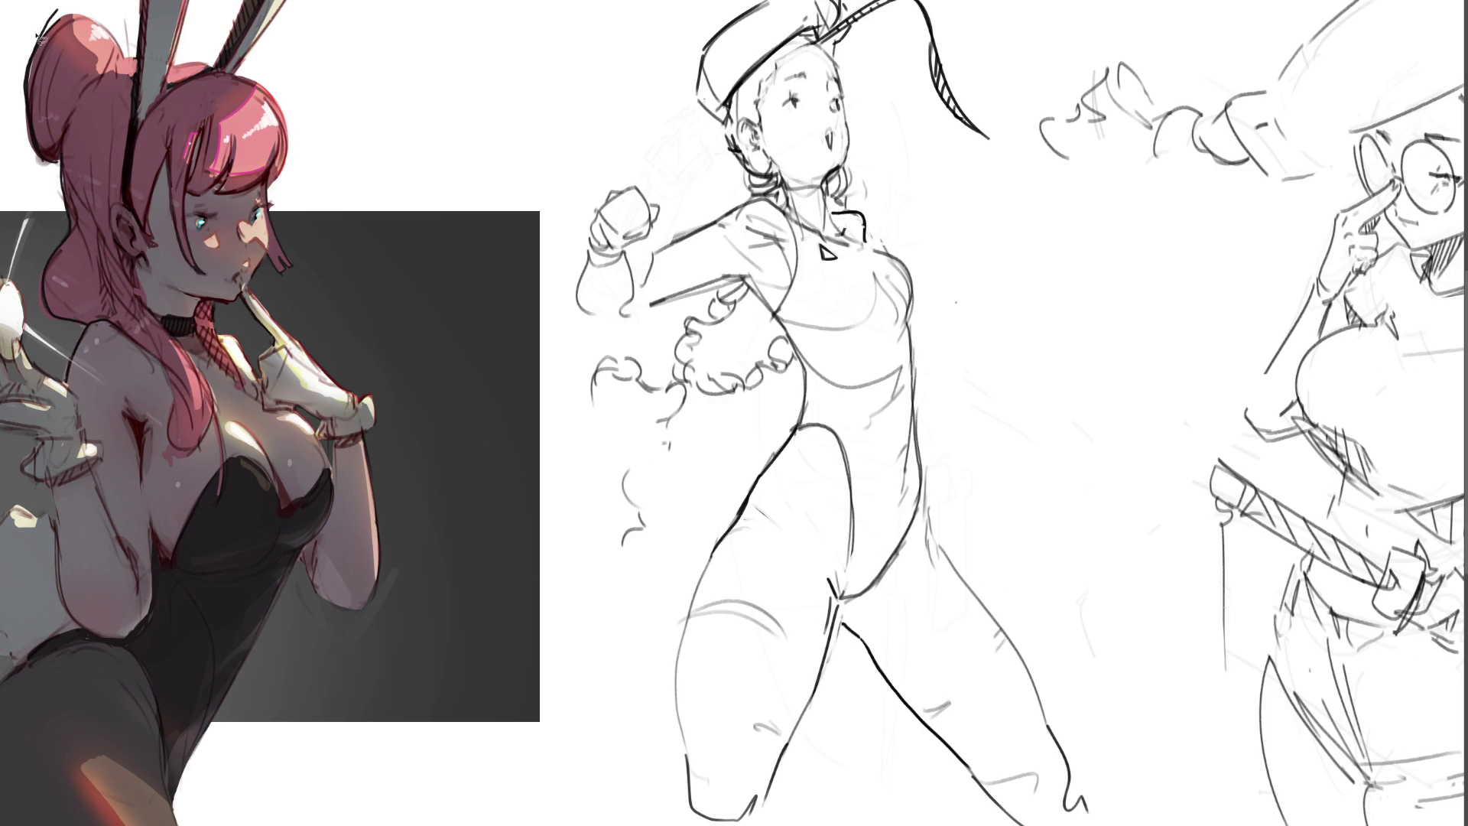
mouse_move(871, 135)
mouse_down()
mouse_move(842, 67)
mouse_move(838, 171)
mouse_move(892, 173)
mouse_up()
Step: Transform the selected face-edge stroke, nudging it slightly left, and commit the move
key(ctrl+t)
drag(842, 116, 848, 120)
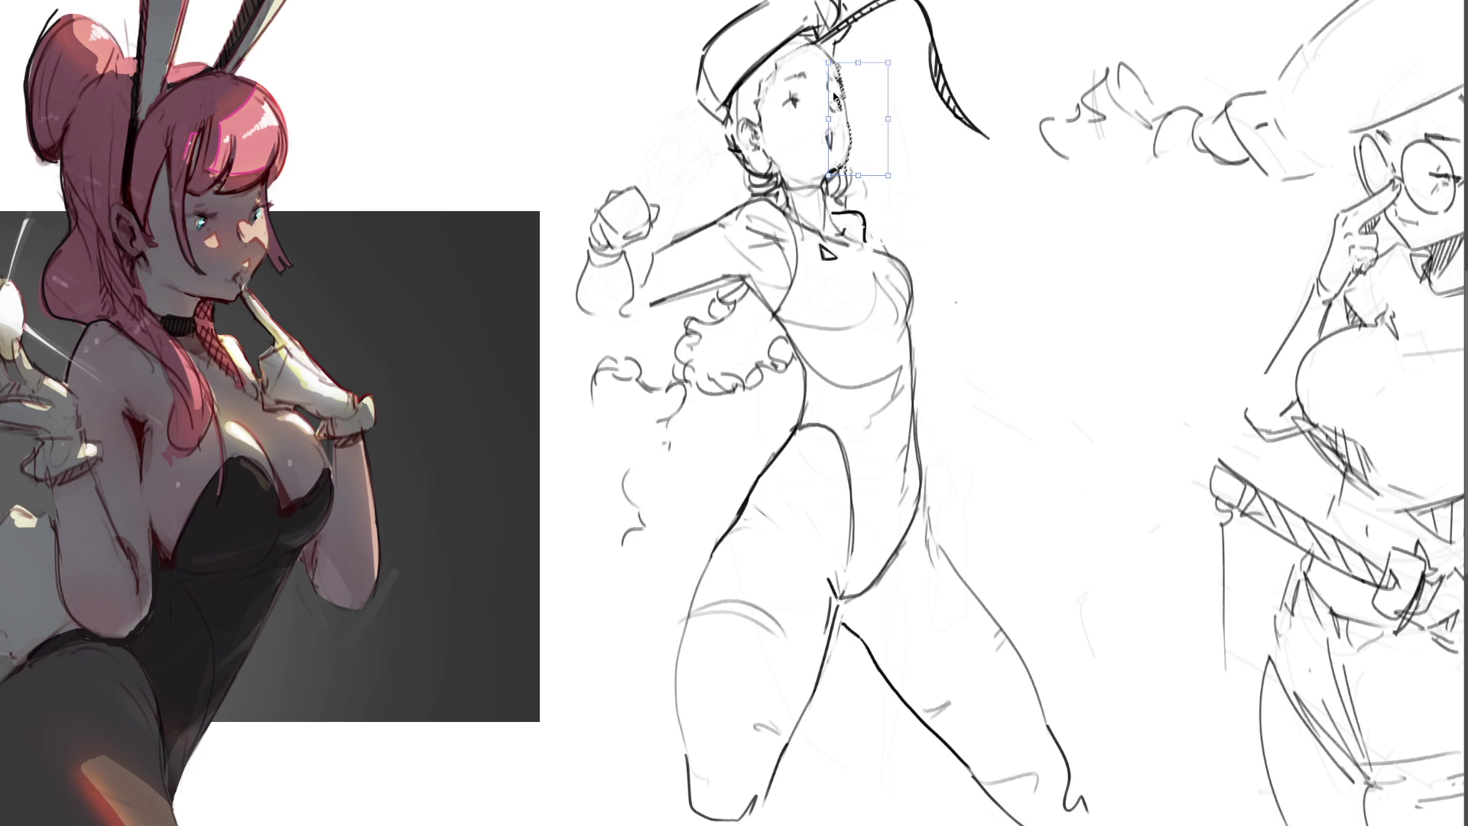
key(ctrl+d)
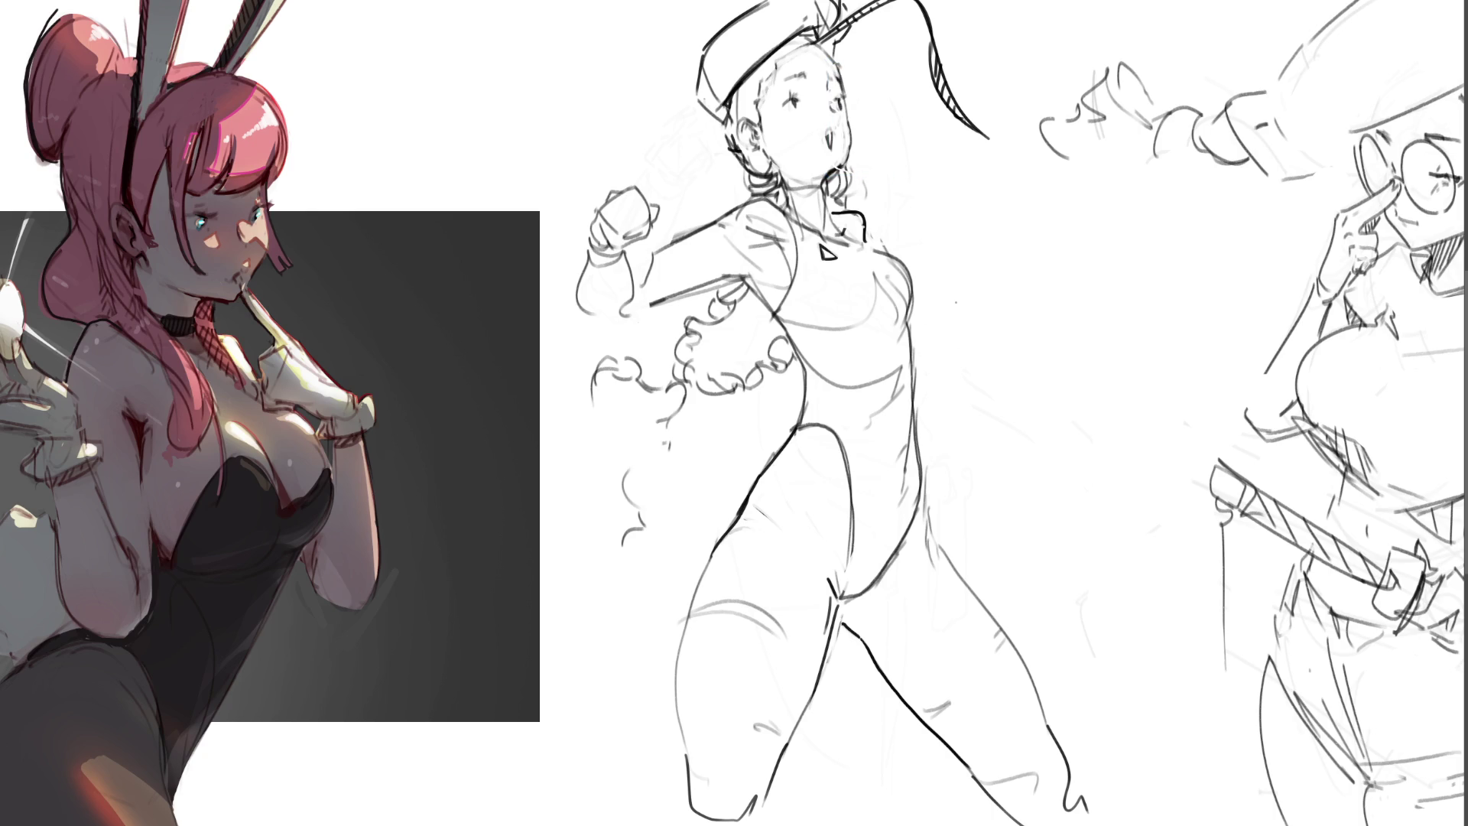
Step: Pencil in hair strokes by the ear and outline a cuff around the raised fist
mouse_move(847, 31)
mouse_down()
mouse_move(836, 59)
mouse_move(825, 53)
mouse_up()
mouse_move(607, 237)
mouse_down()
mouse_move(650, 214)
mouse_move(625, 168)
mouse_move(639, 178)
mouse_move(598, 205)
mouse_up()
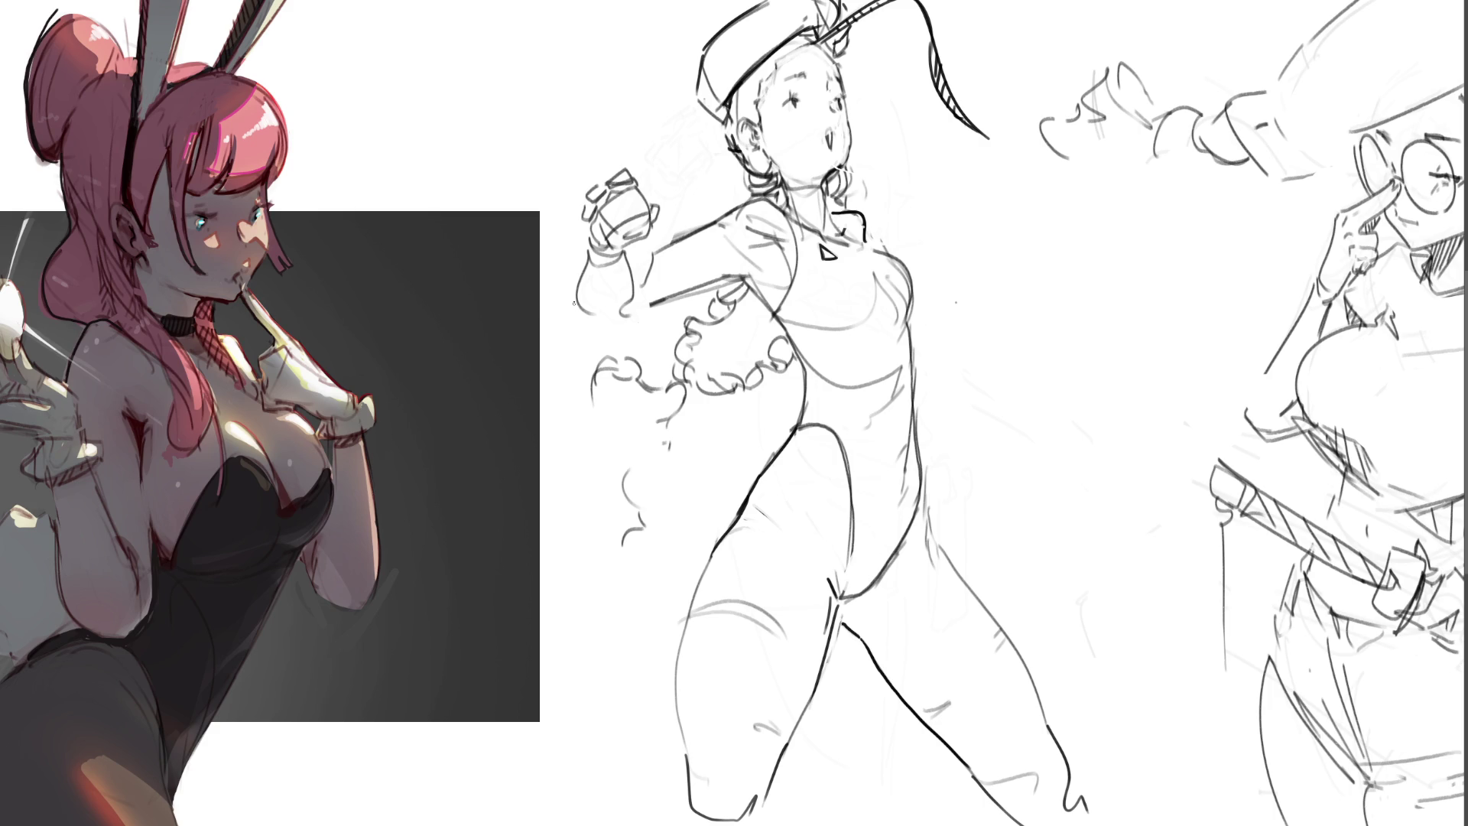
mouse_move(573, 301)
mouse_down()
mouse_move(620, 333)
mouse_move(592, 342)
mouse_move(613, 344)
mouse_move(565, 300)
mouse_move(610, 331)
mouse_move(634, 322)
mouse_up()
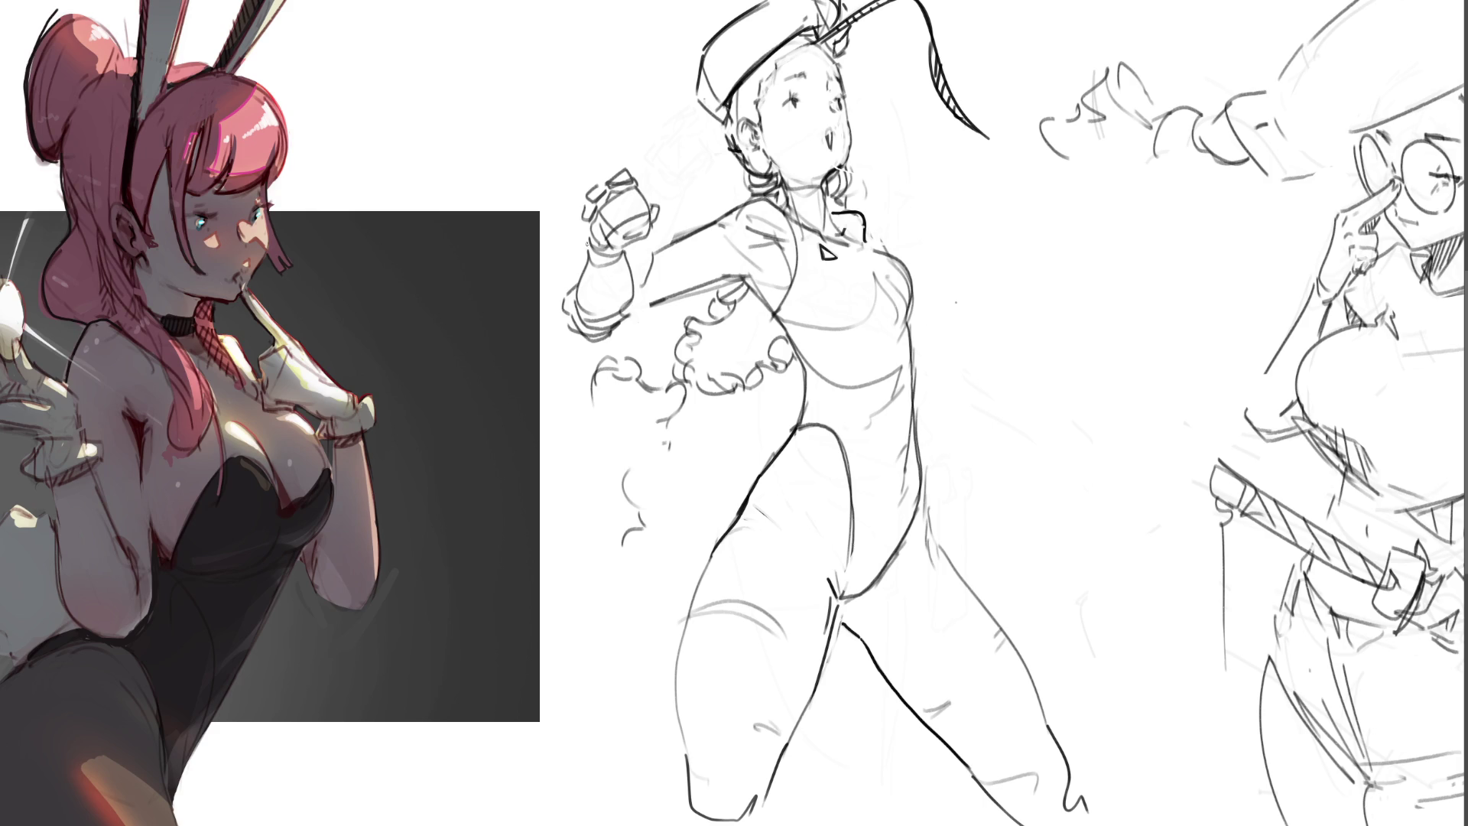
drag(589, 241, 572, 290)
Step: Redraw the right cheek contour darker, drop the fang strokes and draw small closed lips
drag(846, 98, 835, 166)
mouse_move(843, 117)
mouse_down()
mouse_move(849, 156)
mouse_move(838, 136)
mouse_up()
key(ctrl+z)
key(ctrl+z)
drag(828, 135, 837, 139)
Step: Rework both eyes with darker lines, undoing the stray marks beside the left eye
drag(787, 97, 814, 94)
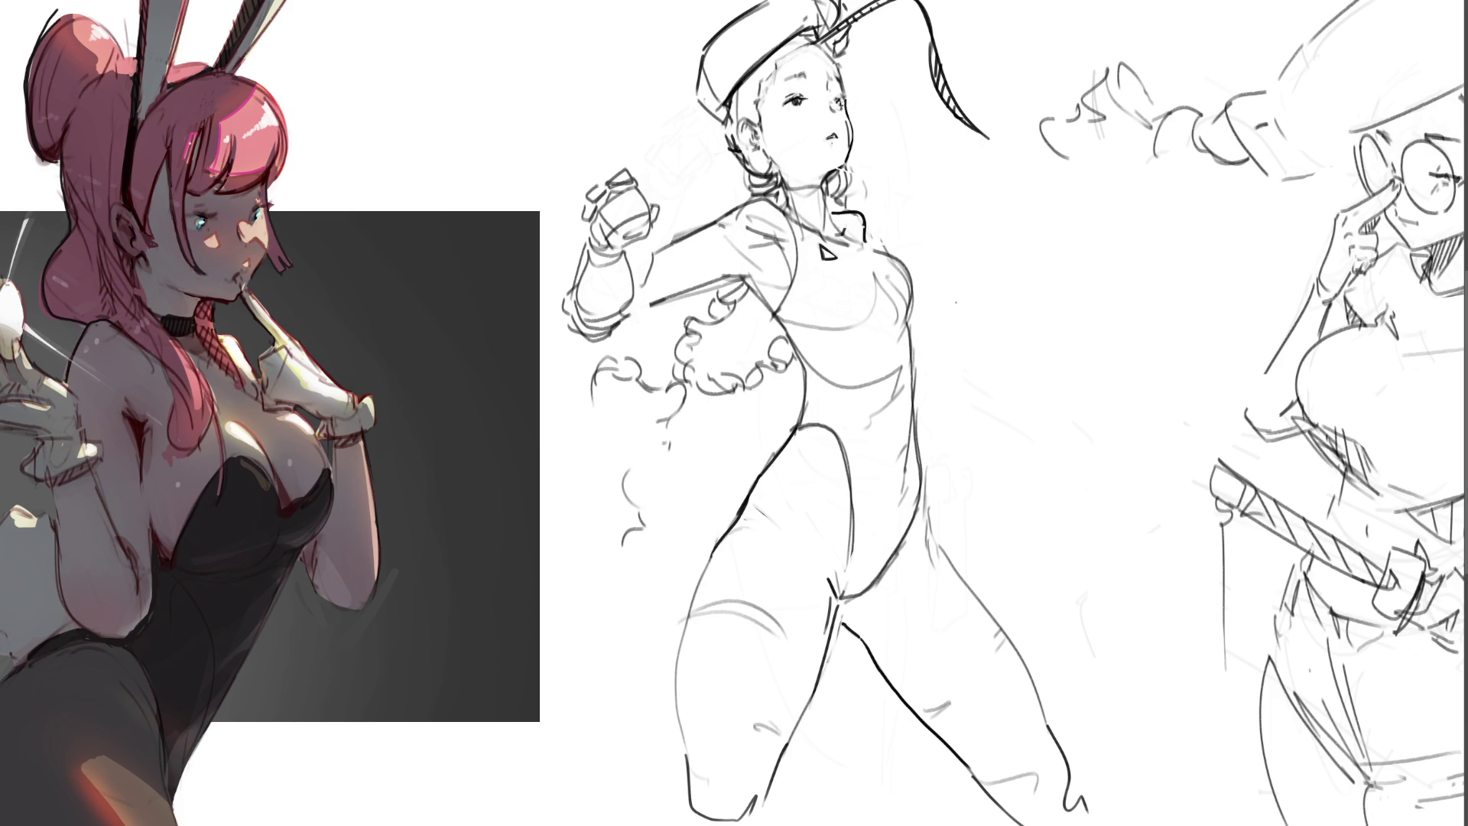
mouse_move(832, 103)
mouse_down()
mouse_move(844, 100)
mouse_move(826, 88)
mouse_up()
key(ctrl+z)
Step: Touch up the face, hat ribbon, hat band and hairline beside the ear with pencil strokes
drag(796, 108, 806, 117)
drag(819, 41, 886, 3)
mouse_move(798, 36)
mouse_down()
mouse_move(805, 63)
mouse_move(839, 54)
mouse_move(839, 20)
mouse_move(838, 62)
mouse_up()
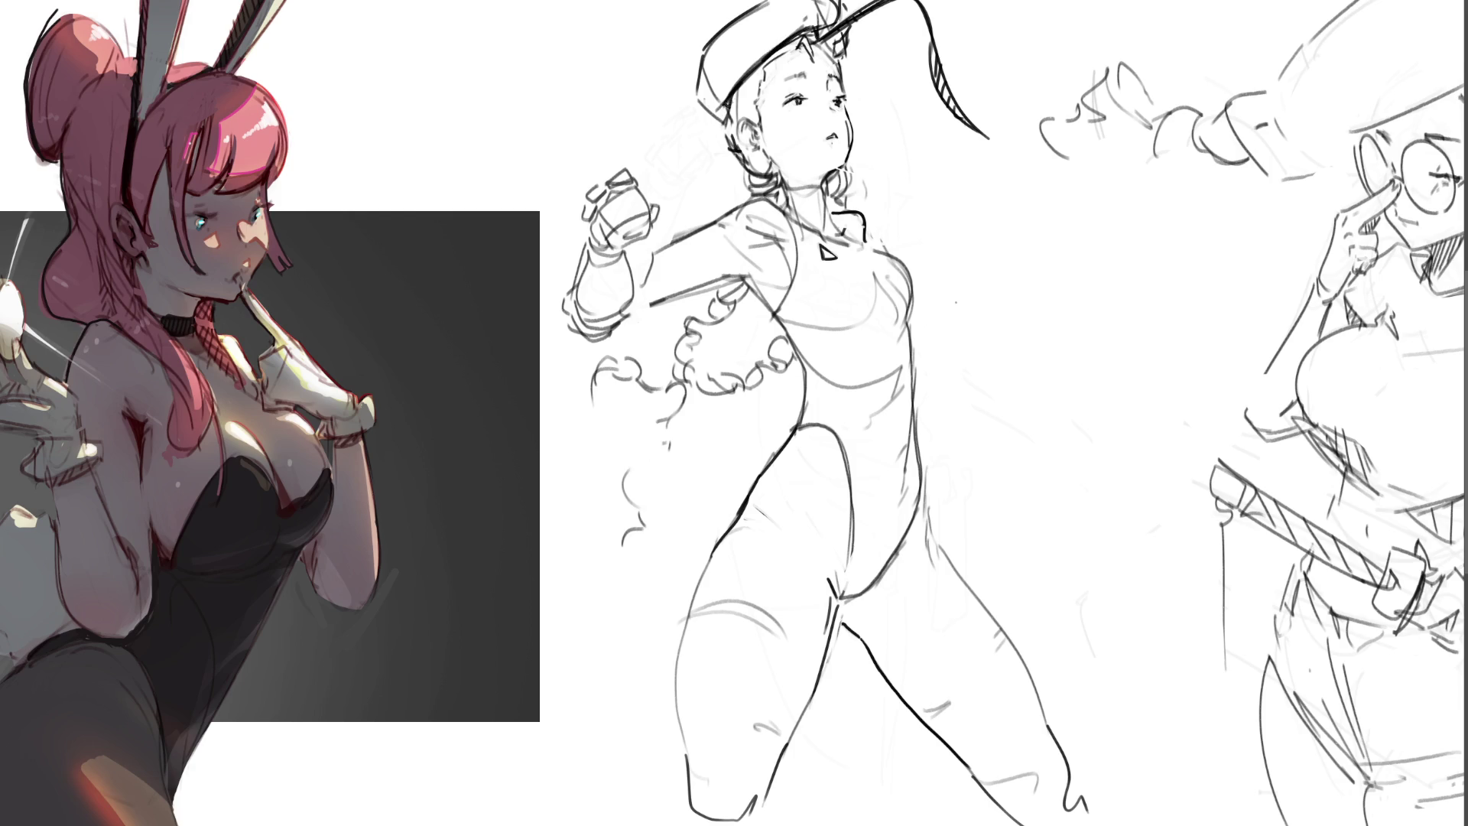
drag(730, 97, 723, 125)
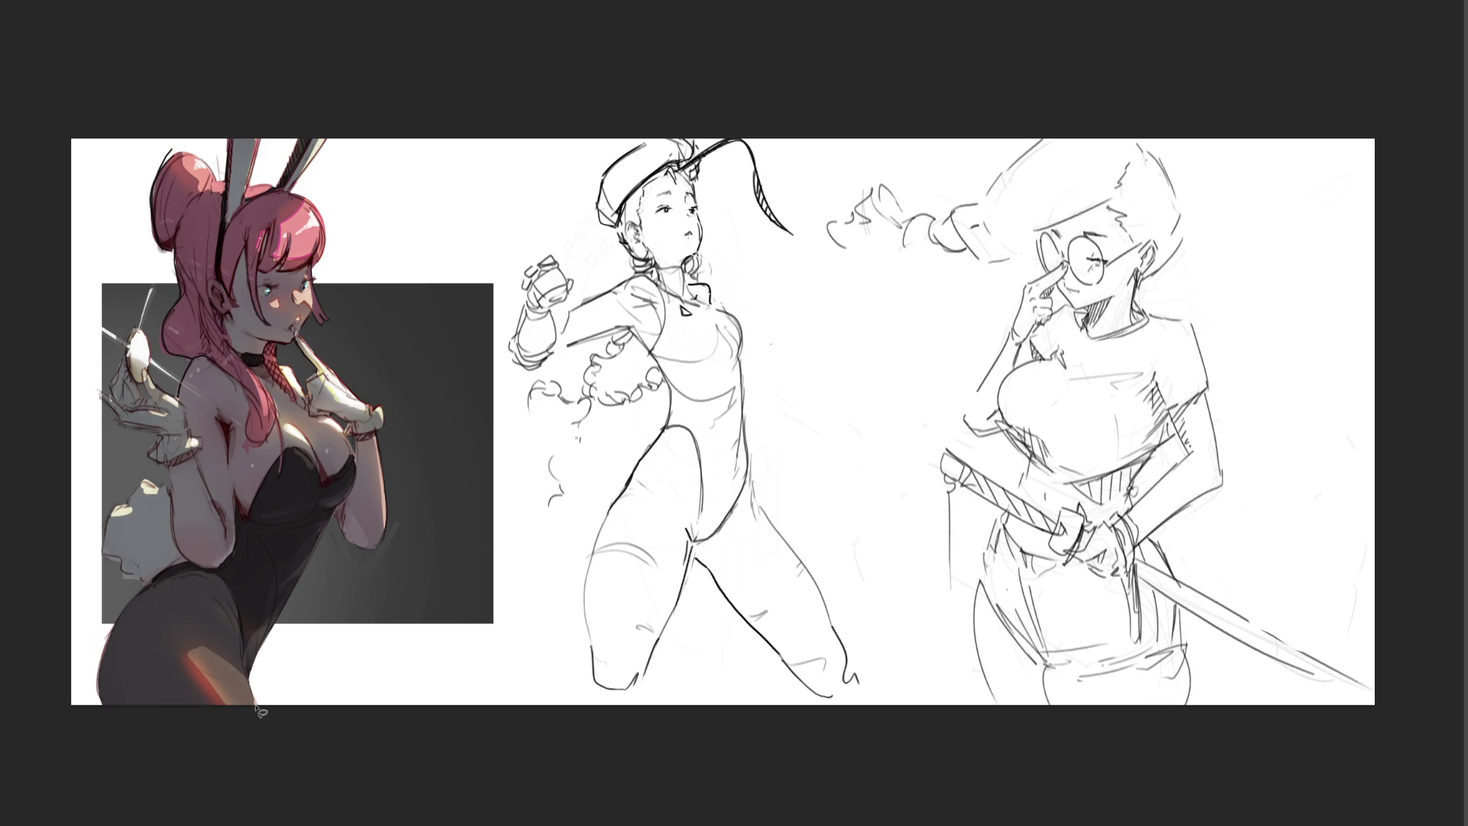
Step: Lasso the bunny girl's hip, try a sampled light tan fill and stroke, then undo both
mouse_move(241, 662)
mouse_down()
mouse_move(205, 654)
mouse_move(232, 681)
mouse_up()
key(i)
key(b)
drag(238, 676, 230, 700)
key(ctrl+d)
drag(166, 652, 183, 628)
key(ctrl+z)
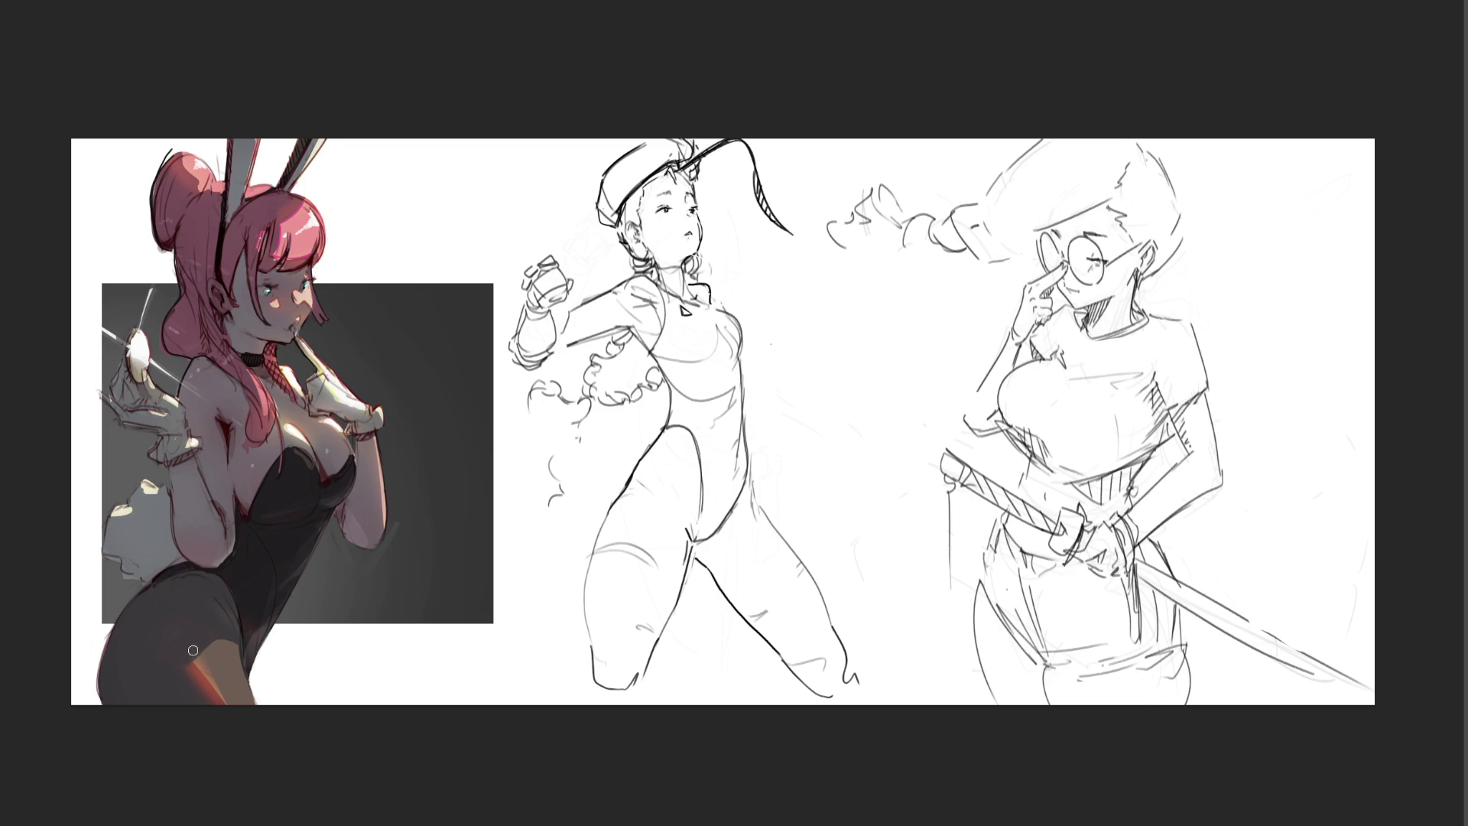
Step: Paint darker tones on the lower hip, then repaint a thicker, brighter orange rim highlight
mouse_move(211, 702)
mouse_down()
mouse_move(181, 657)
mouse_move(224, 712)
mouse_move(223, 673)
mouse_up()
drag(202, 653, 229, 701)
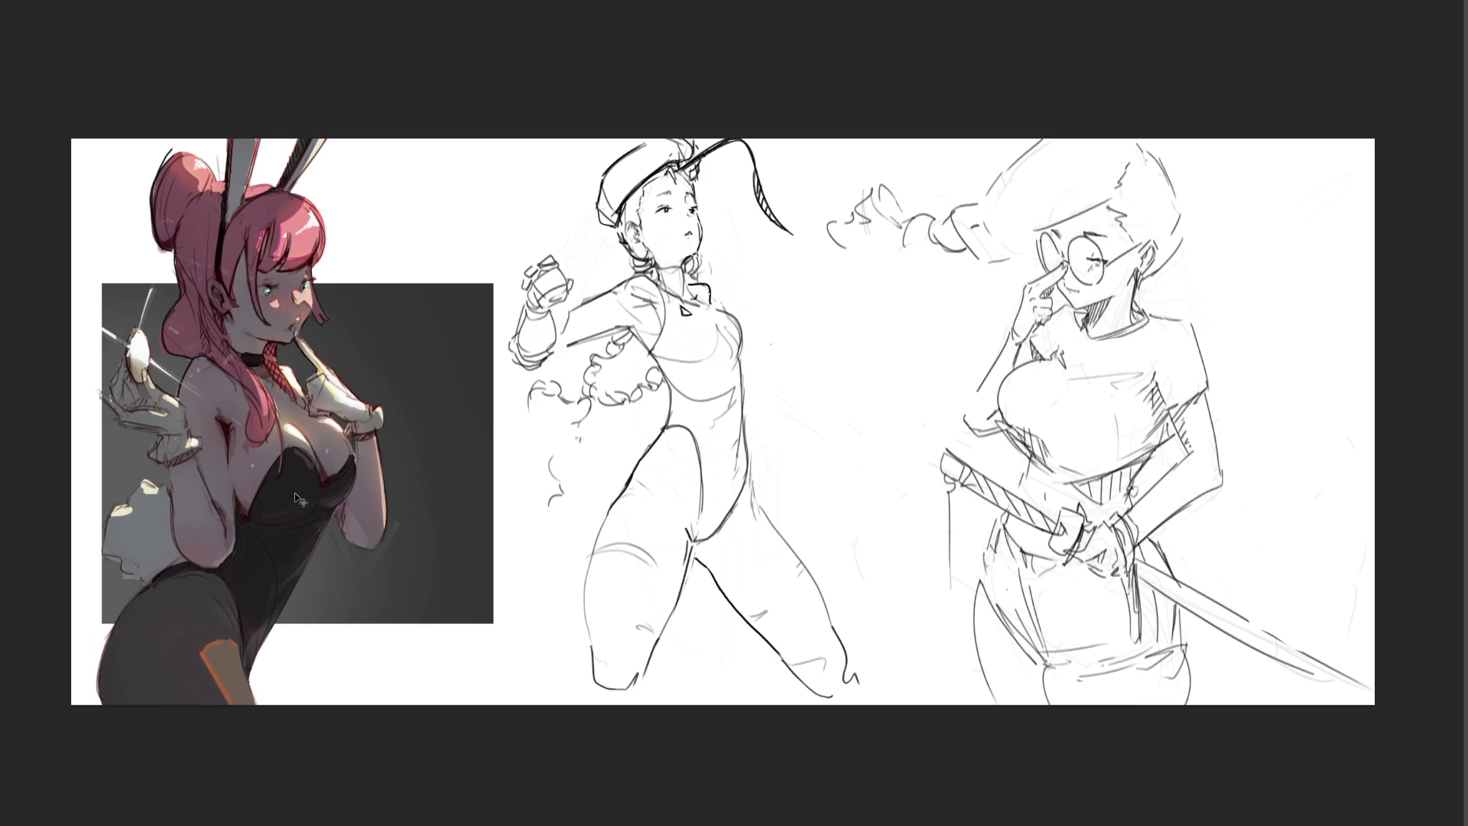
key(ctrl+z)
mouse_move(208, 660)
mouse_down()
mouse_move(221, 639)
mouse_move(198, 663)
mouse_up()
Step: Block the flat grey base tone over the beret, face, neck, torso, hip and left leg
mouse_move(689, 146)
mouse_down()
mouse_move(670, 179)
mouse_move(616, 188)
mouse_move(601, 223)
mouse_up()
mouse_move(665, 185)
mouse_down()
mouse_move(685, 257)
mouse_move(648, 262)
mouse_move(642, 246)
mouse_move(648, 284)
mouse_move(686, 307)
mouse_move(677, 330)
mouse_up()
drag(695, 255, 697, 338)
mouse_move(688, 287)
mouse_down()
mouse_move(723, 356)
mouse_move(735, 344)
mouse_move(674, 325)
mouse_move(637, 338)
mouse_move(688, 425)
mouse_up()
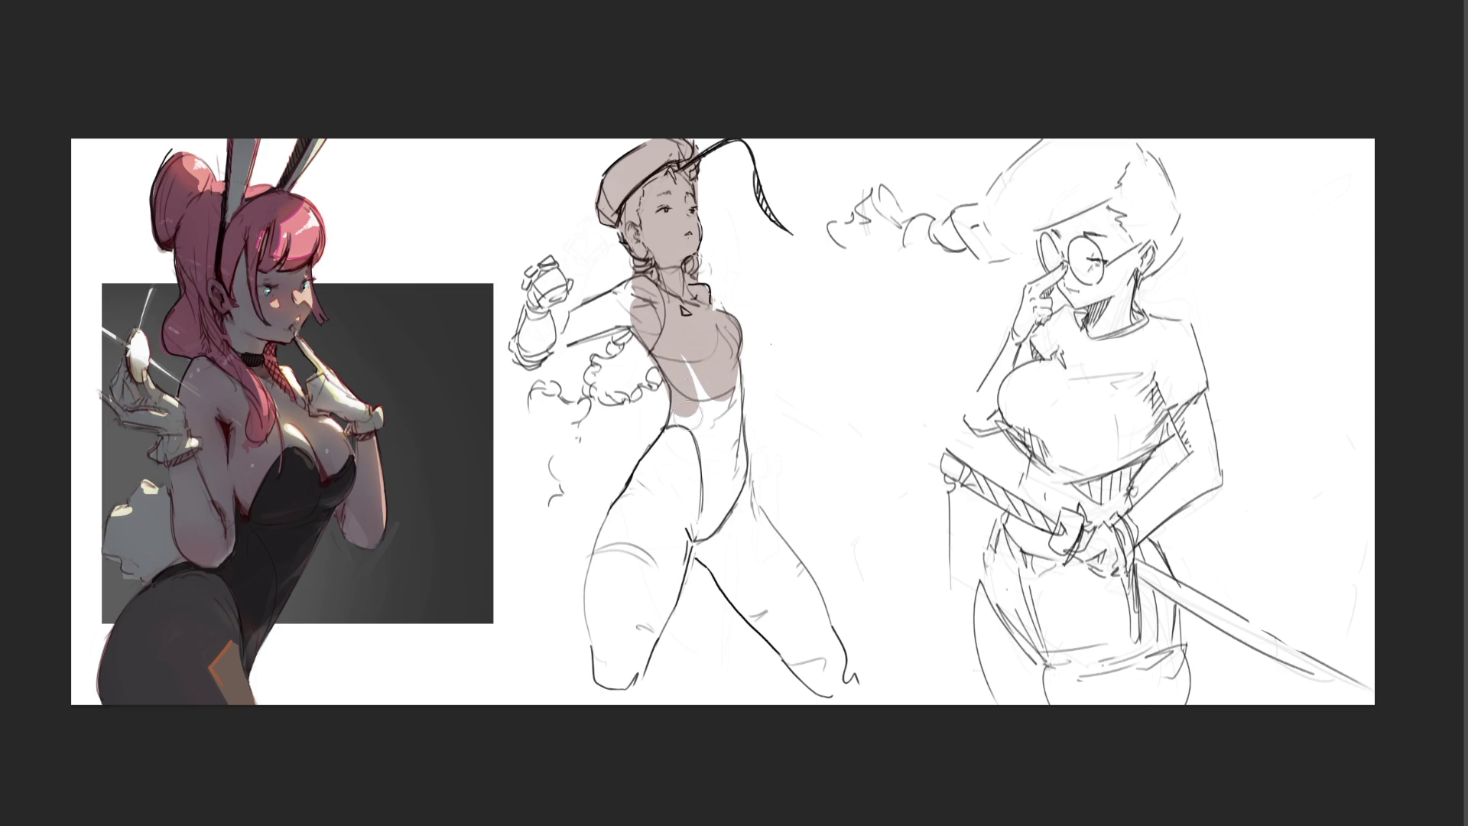
mouse_move(688, 361)
mouse_down()
mouse_move(722, 436)
mouse_move(724, 371)
mouse_move(739, 511)
mouse_up()
mouse_move(740, 436)
mouse_down()
mouse_move(721, 493)
mouse_move(683, 470)
mouse_up()
drag(676, 419, 656, 461)
mouse_move(630, 510)
mouse_down()
mouse_move(664, 491)
mouse_move(607, 648)
mouse_up()
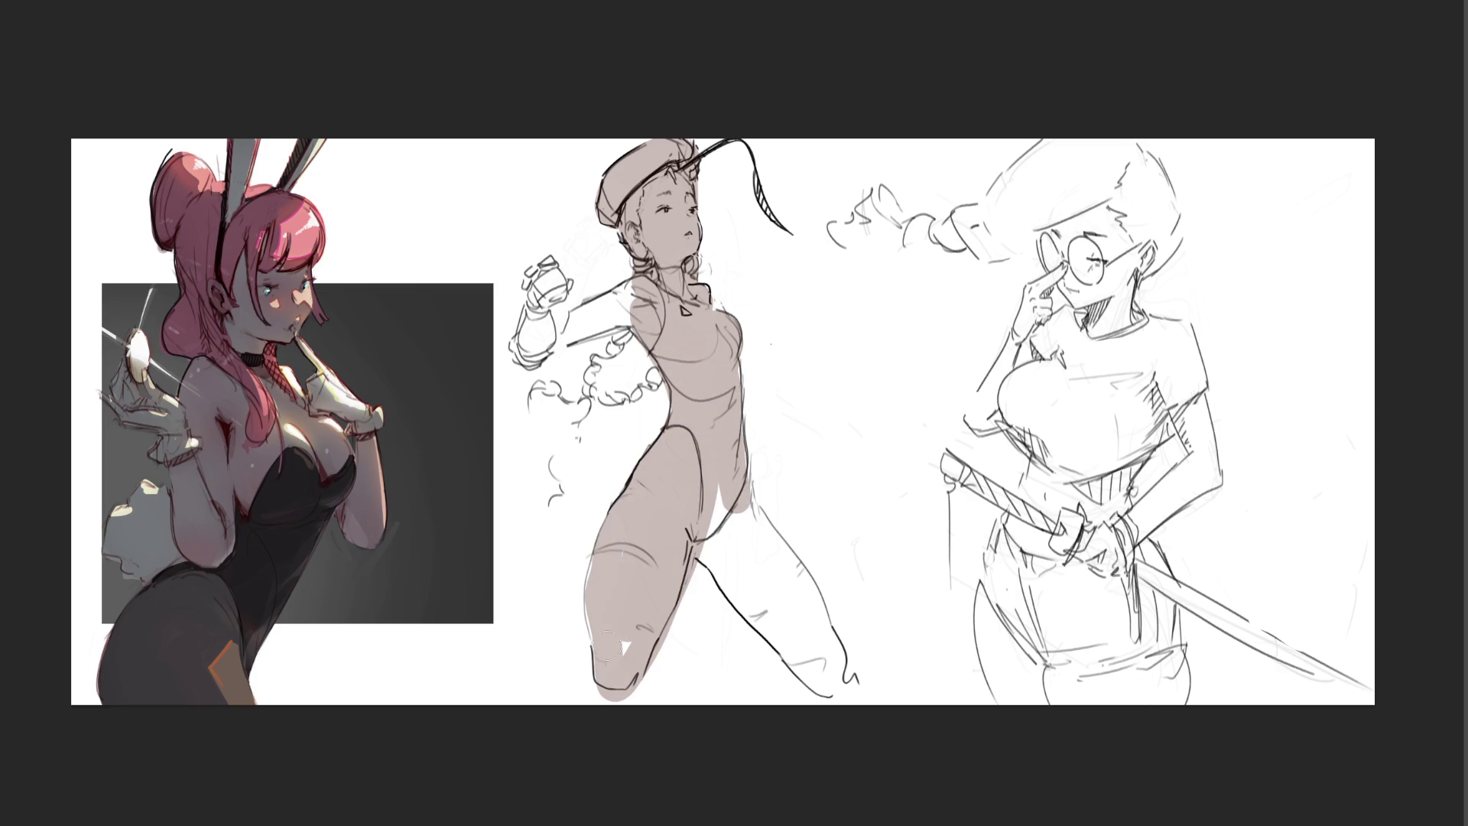
Step: Fill the right leg and outstretched arm grey, then darken the hat edge and feather hatching
mouse_move(718, 491)
mouse_down()
mouse_move(735, 584)
mouse_move(823, 686)
mouse_move(792, 571)
mouse_move(733, 497)
mouse_move(797, 631)
mouse_move(741, 534)
mouse_up()
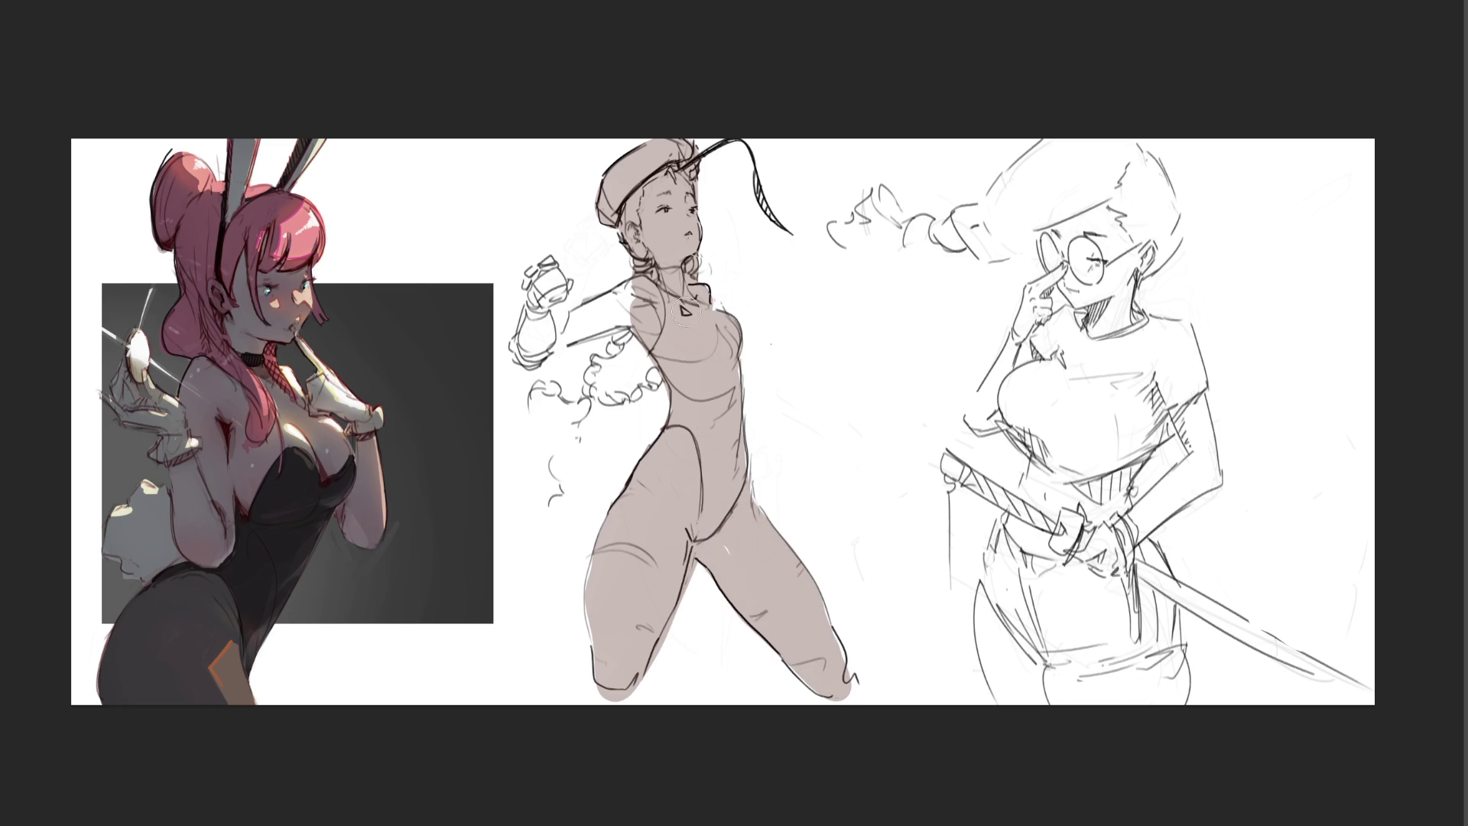
mouse_move(684, 310)
mouse_down()
mouse_move(632, 300)
mouse_move(605, 324)
mouse_move(533, 341)
mouse_move(550, 273)
mouse_move(548, 359)
mouse_move(630, 283)
mouse_move(702, 329)
mouse_up()
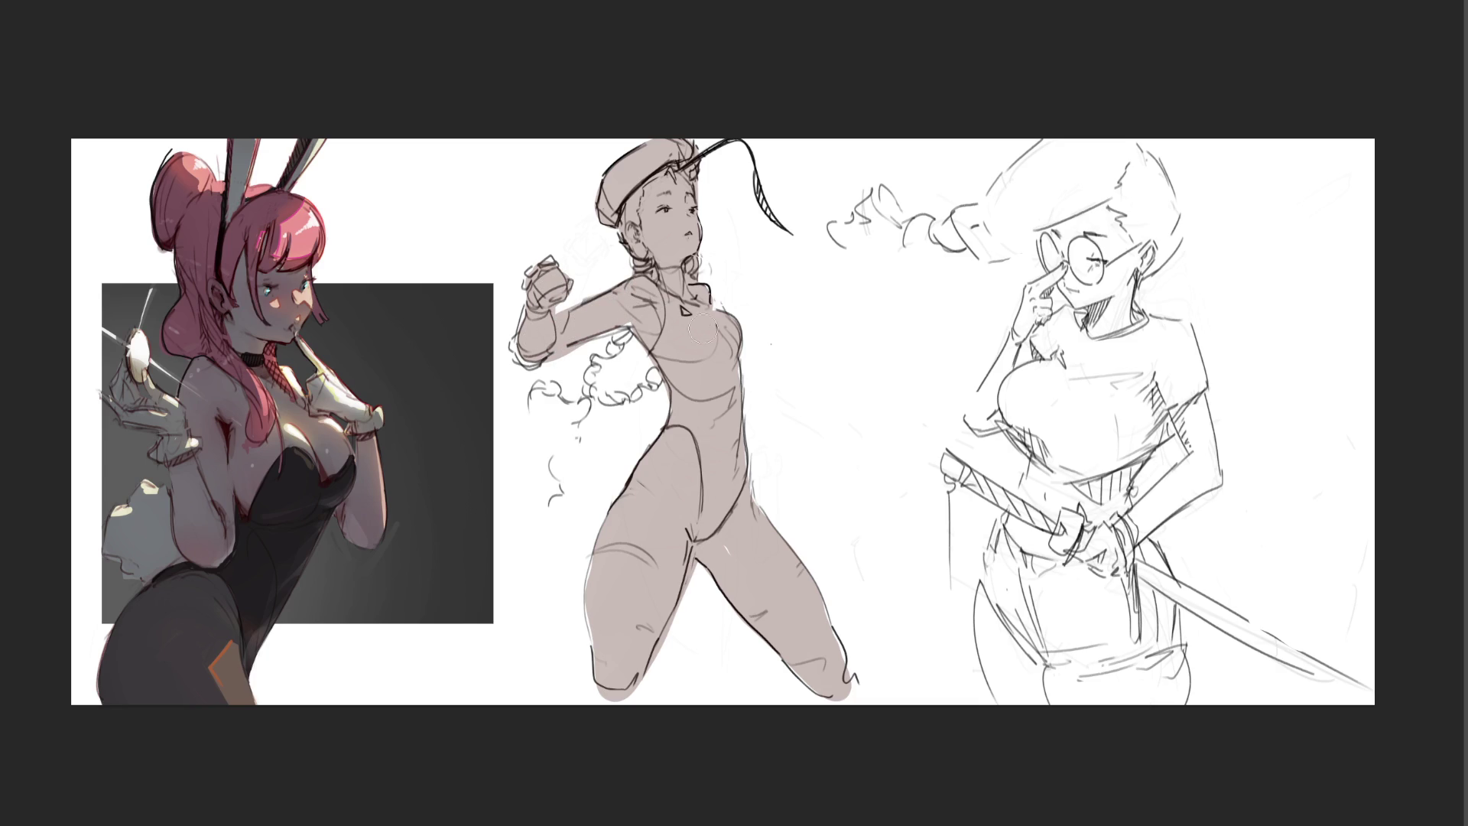
drag(659, 163, 672, 148)
drag(759, 175, 780, 189)
mouse_move(854, 358)
mouse_down()
mouse_move(513, 181)
mouse_move(877, 586)
mouse_up()
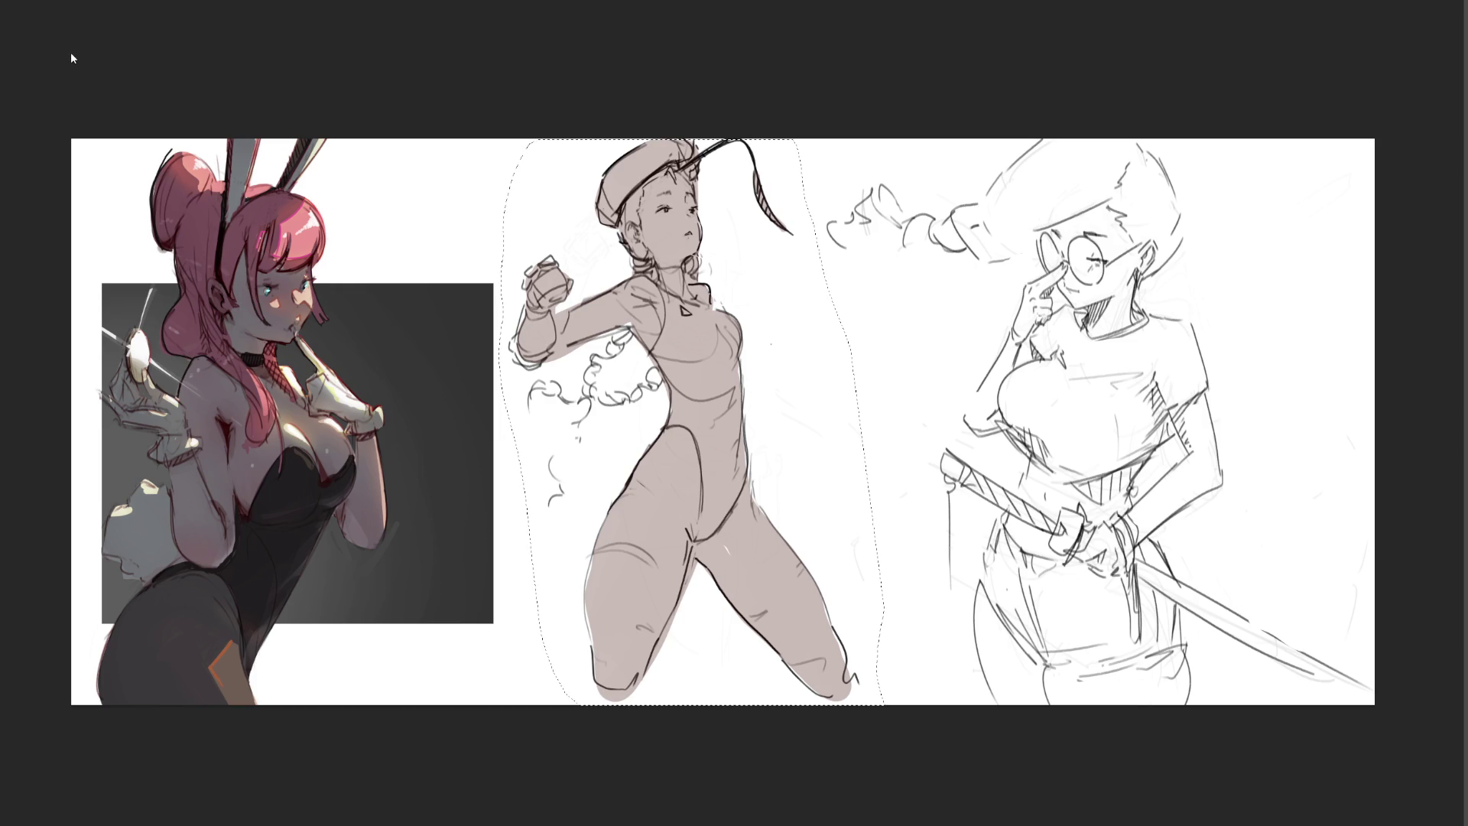
Step: Clear the selection, draw the left eyelid line and shade the shoulder and upper arm pink
key(alt+BackSpace)
key(ctrl+d)
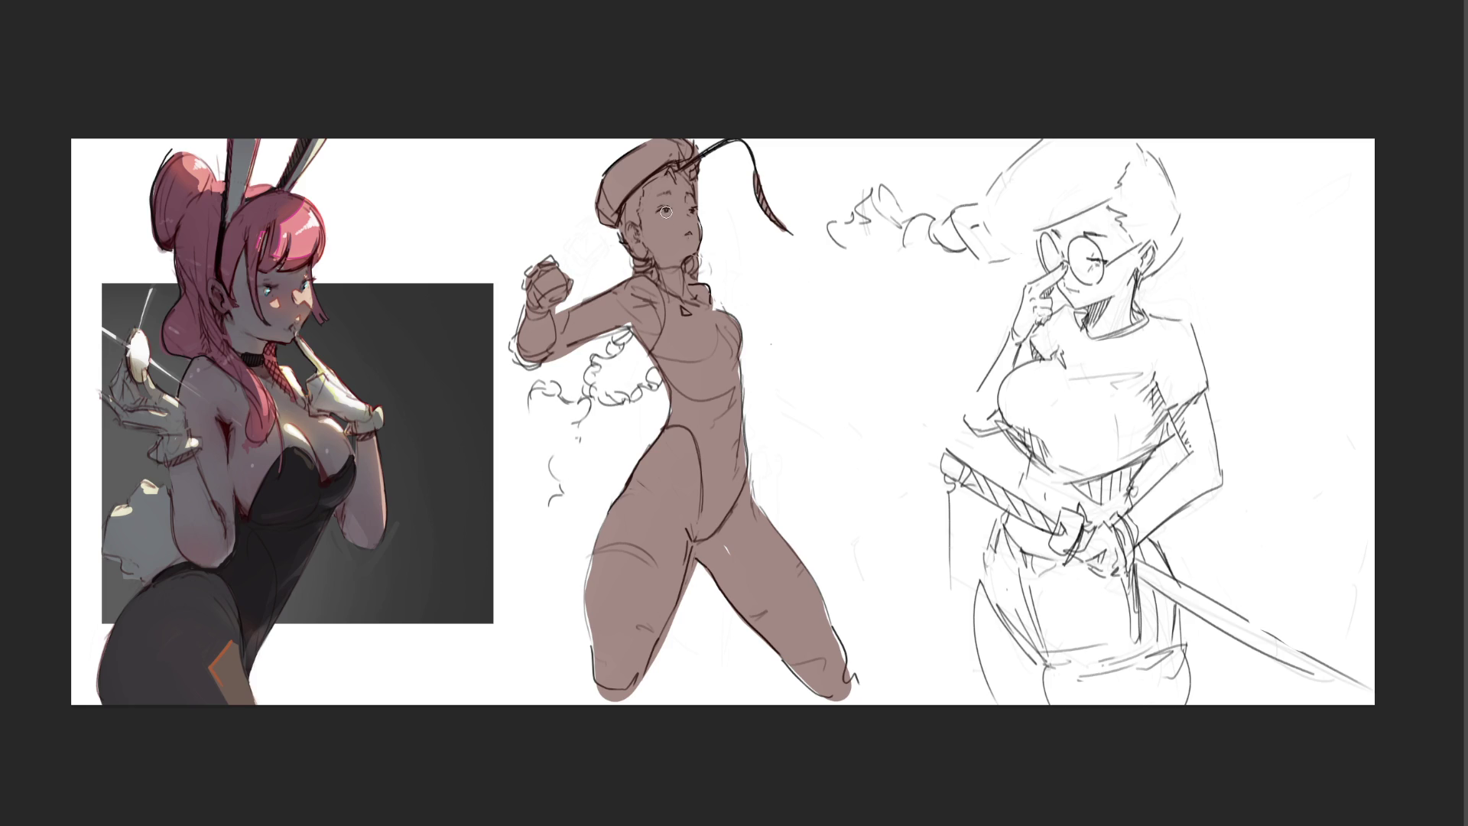
drag(666, 212, 663, 214)
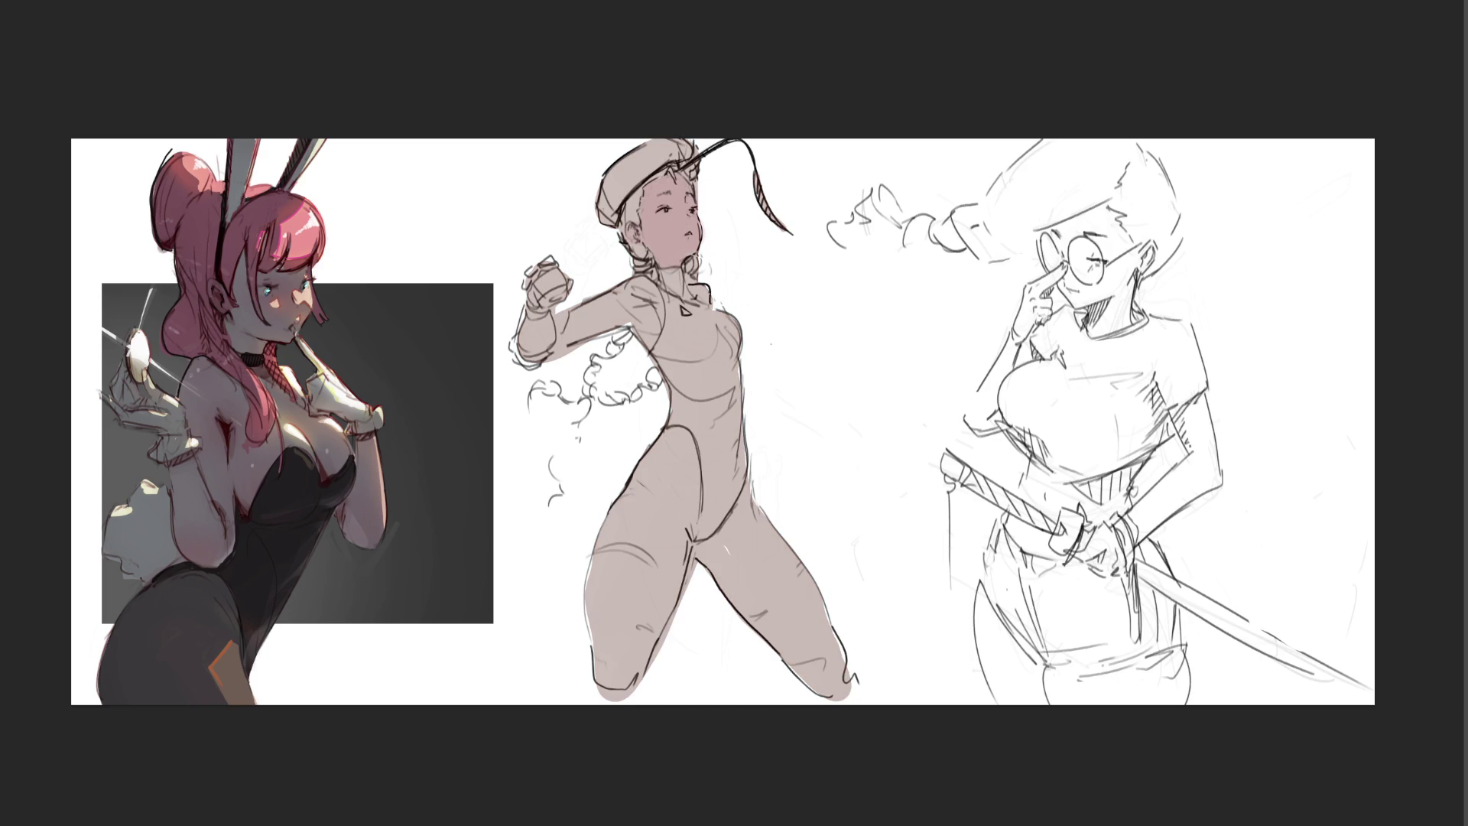
mouse_move(650, 286)
mouse_down()
mouse_move(640, 324)
mouse_move(611, 312)
mouse_move(628, 304)
mouse_move(562, 324)
mouse_move(553, 358)
mouse_up()
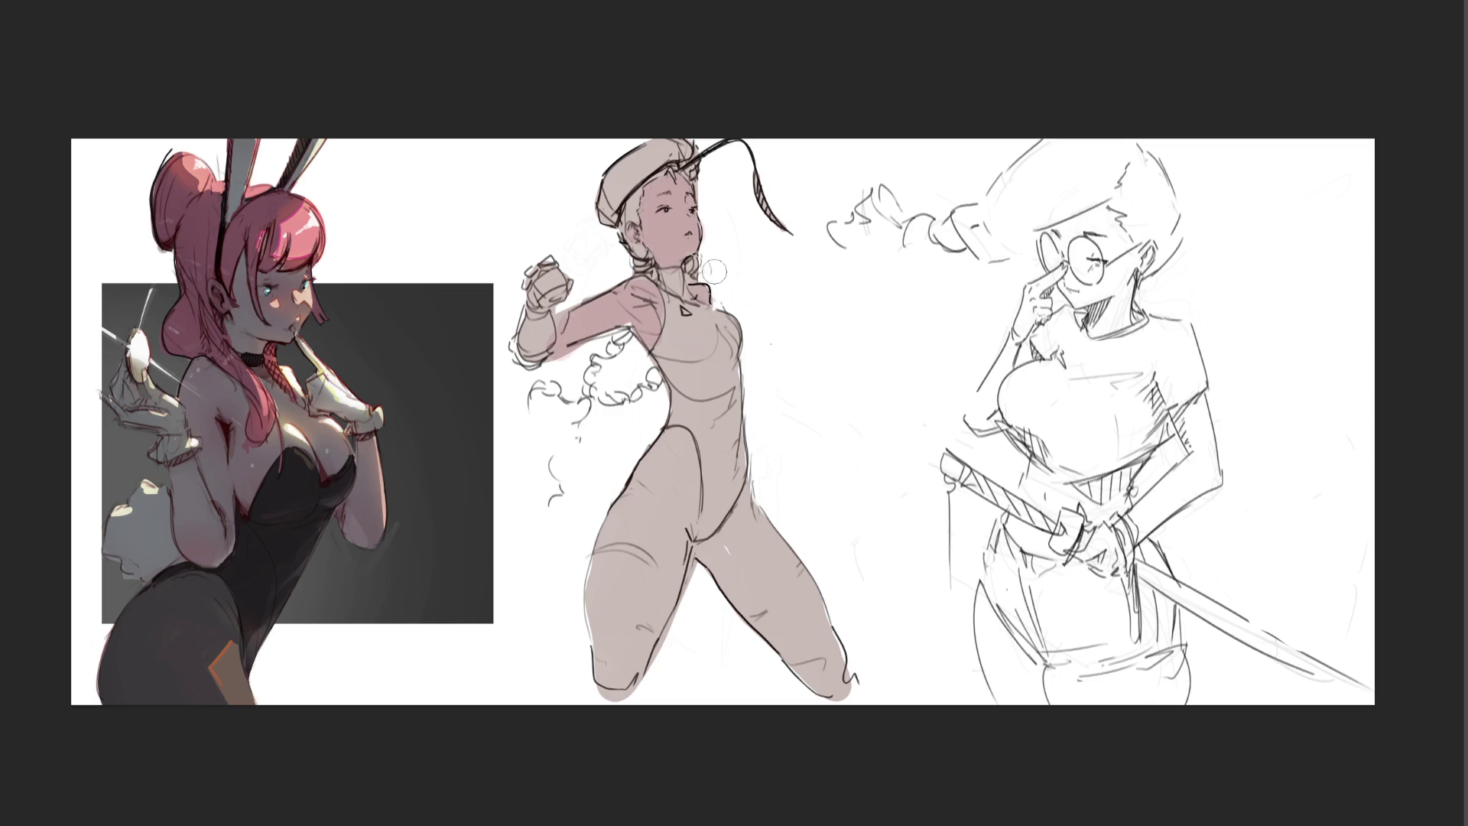
Step: Paint pink skin tone from the waist down the thigh, then a first green leotard strap over the shoulder
click(672, 442)
mouse_move(671, 444)
mouse_down()
mouse_move(614, 533)
mouse_move(597, 614)
mouse_move(642, 643)
mouse_move(689, 534)
mouse_move(686, 454)
mouse_move(626, 654)
mouse_move(684, 461)
mouse_move(700, 493)
mouse_move(758, 504)
mouse_move(710, 551)
mouse_move(826, 689)
mouse_move(846, 685)
mouse_move(746, 551)
mouse_move(757, 521)
mouse_move(809, 569)
mouse_move(839, 692)
mouse_up()
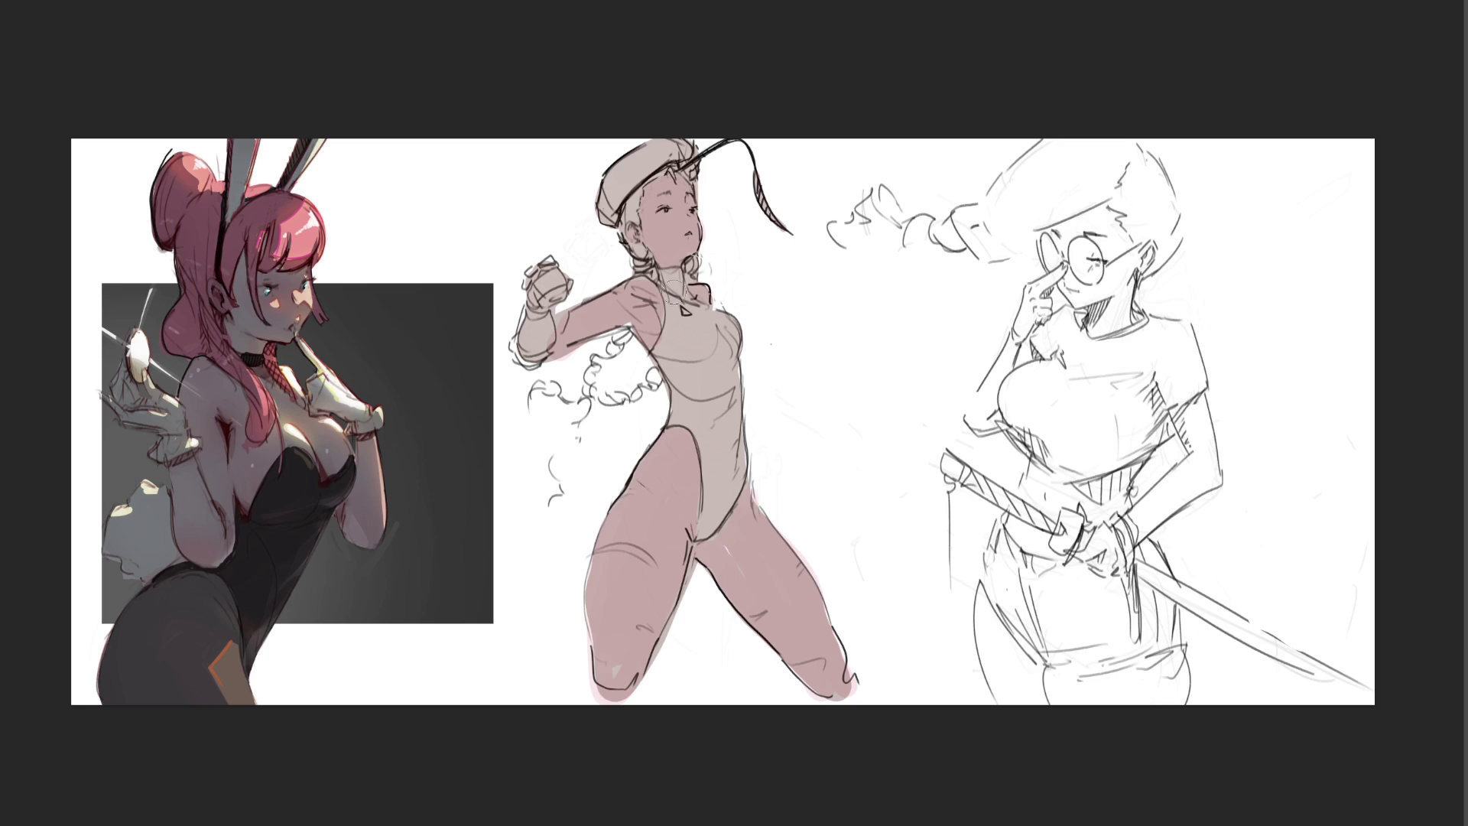
drag(674, 276, 659, 360)
Step: Fill the chest and torso with blended green leotard colour and block dark red over the raised fist
mouse_move(680, 273)
mouse_down()
mouse_move(700, 351)
mouse_move(703, 313)
mouse_move(734, 345)
mouse_move(730, 390)
mouse_up()
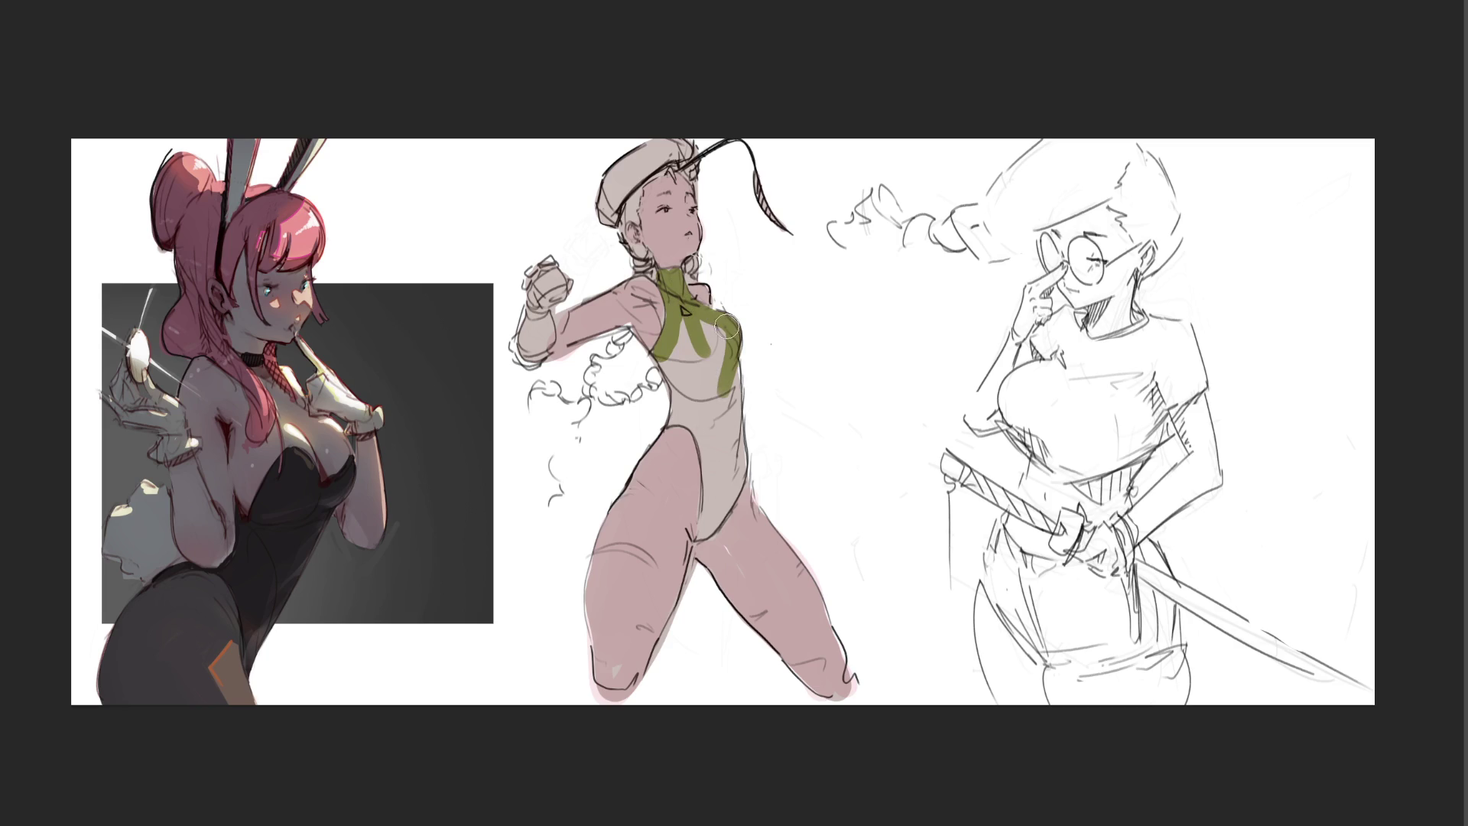
mouse_move(729, 327)
mouse_down()
mouse_move(711, 390)
mouse_move(686, 375)
mouse_move(675, 390)
mouse_move(683, 427)
mouse_move(697, 393)
mouse_move(708, 526)
mouse_move(730, 459)
mouse_move(723, 361)
mouse_move(739, 458)
mouse_up()
drag(754, 349, 764, 483)
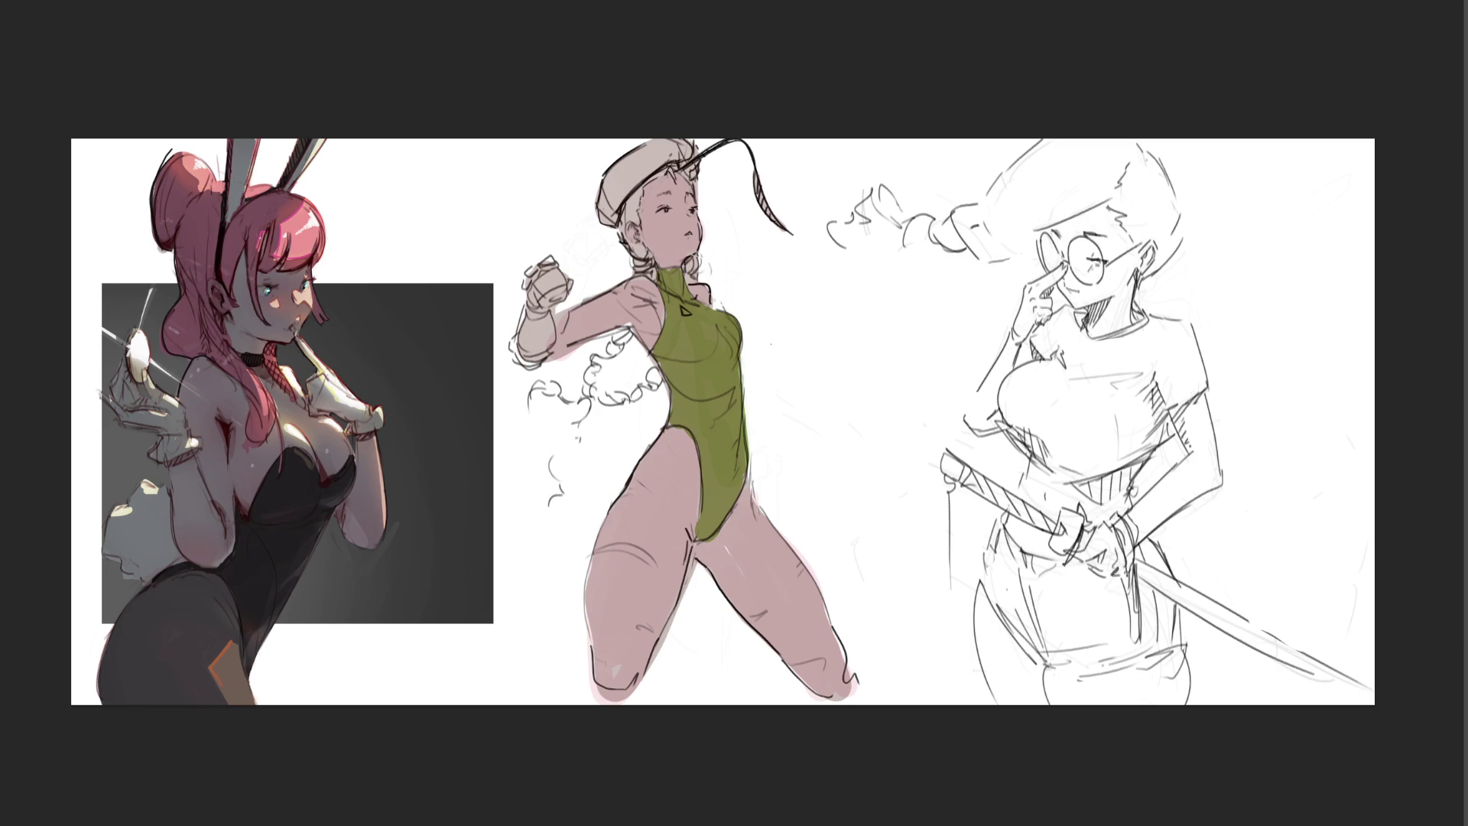
drag(526, 282, 565, 266)
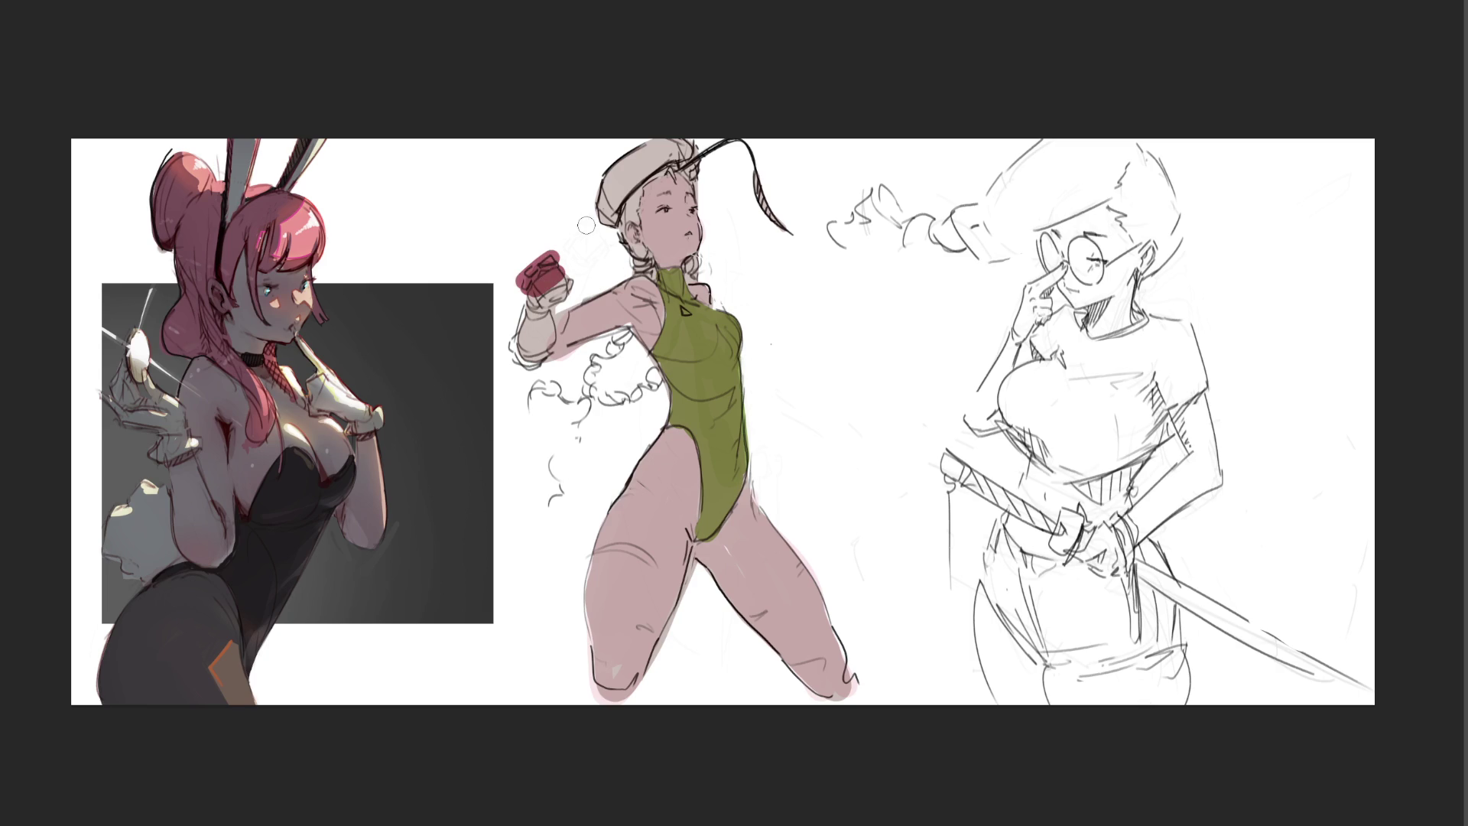
Step: Repaint the glove red, paint the beret dark red and tint the hair under it yellow
key(ctrl+z)
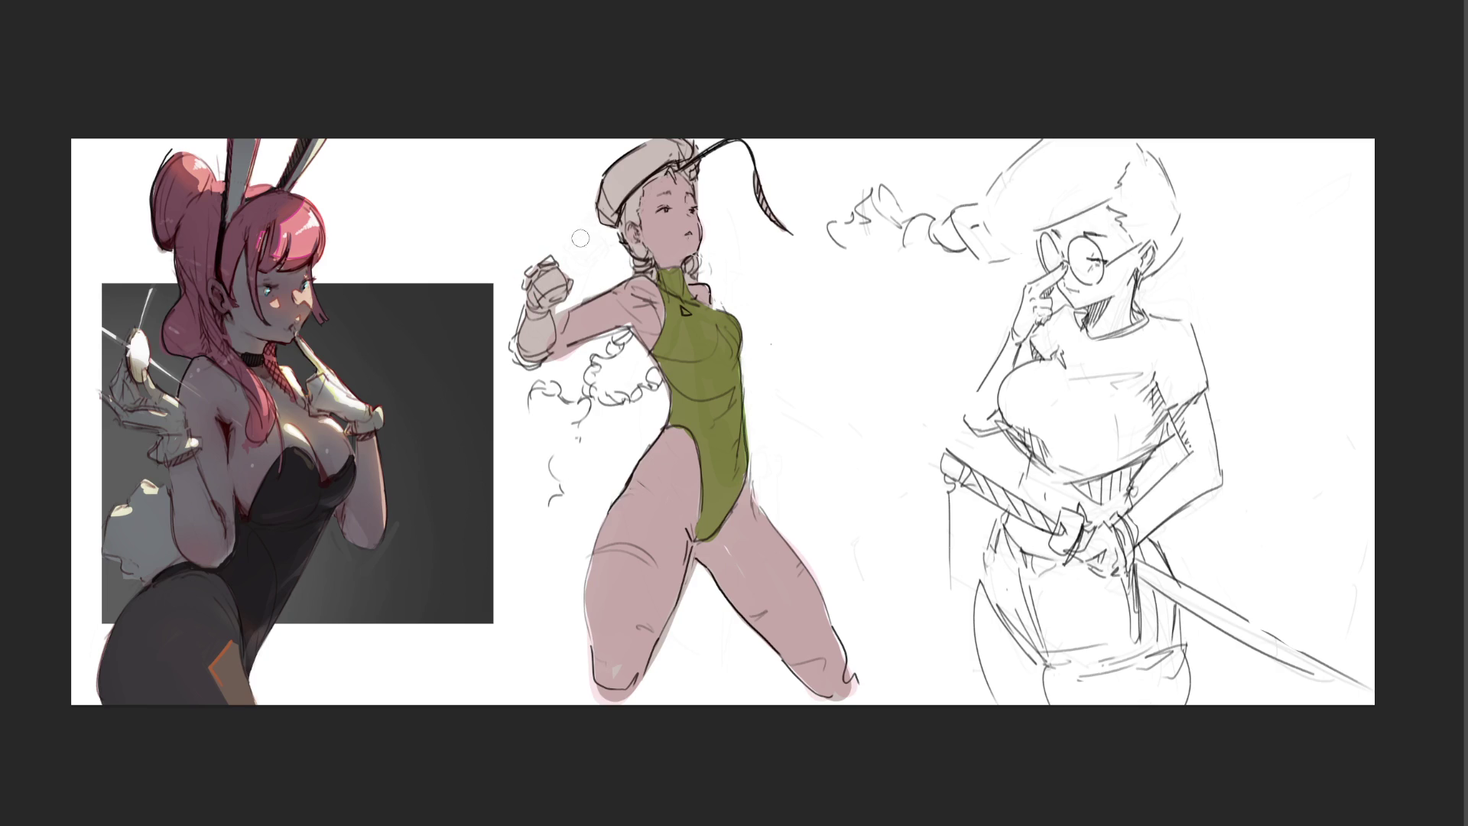
mouse_move(522, 278)
mouse_down()
mouse_move(546, 303)
mouse_move(562, 273)
mouse_move(530, 282)
mouse_move(560, 261)
mouse_move(519, 335)
mouse_move(523, 351)
mouse_move(532, 324)
mouse_move(547, 356)
mouse_move(549, 342)
mouse_move(534, 370)
mouse_up()
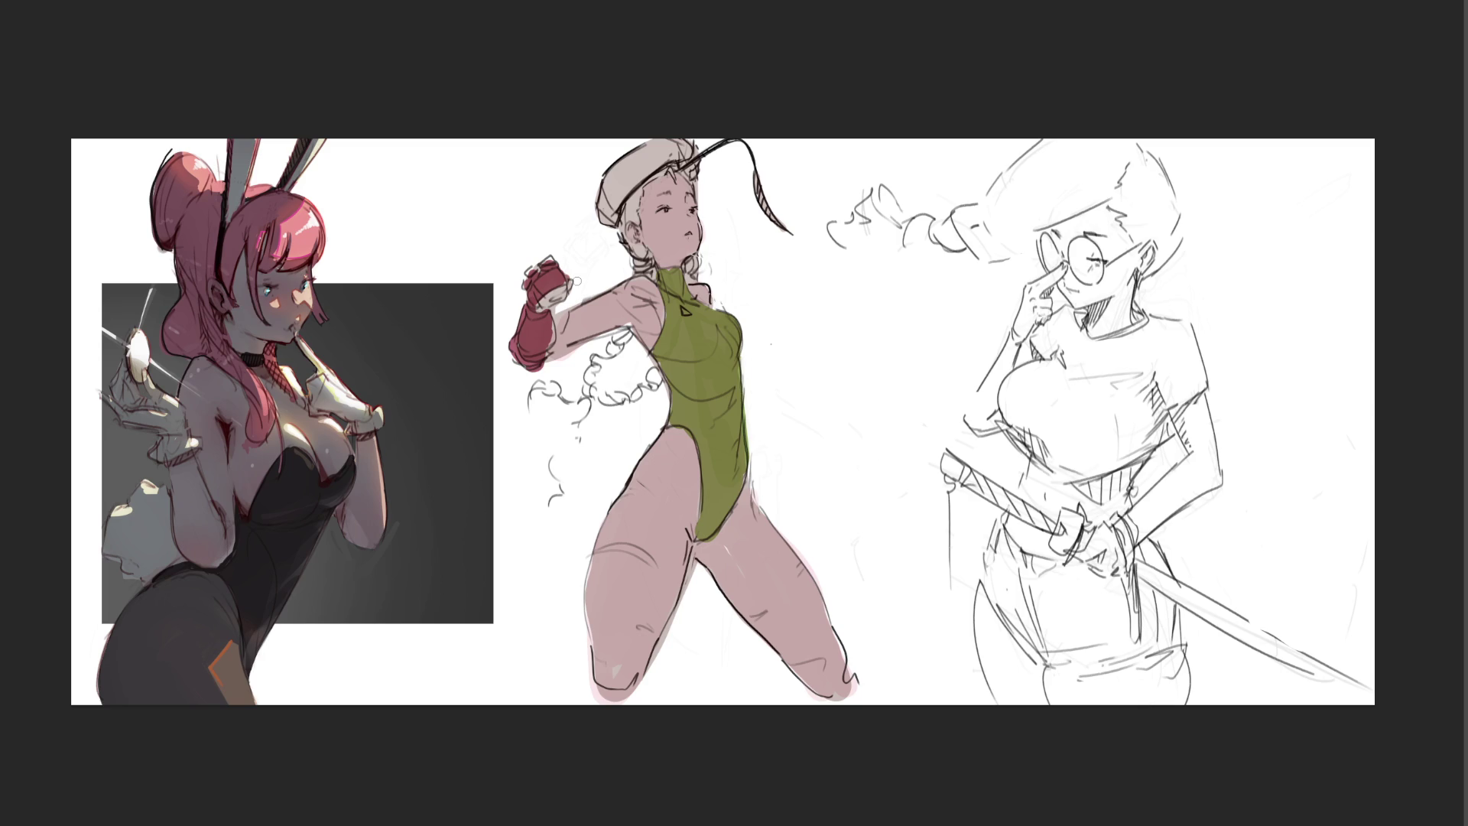
mouse_move(604, 222)
mouse_down()
mouse_move(693, 141)
mouse_move(632, 168)
mouse_move(605, 214)
mouse_move(688, 147)
mouse_up()
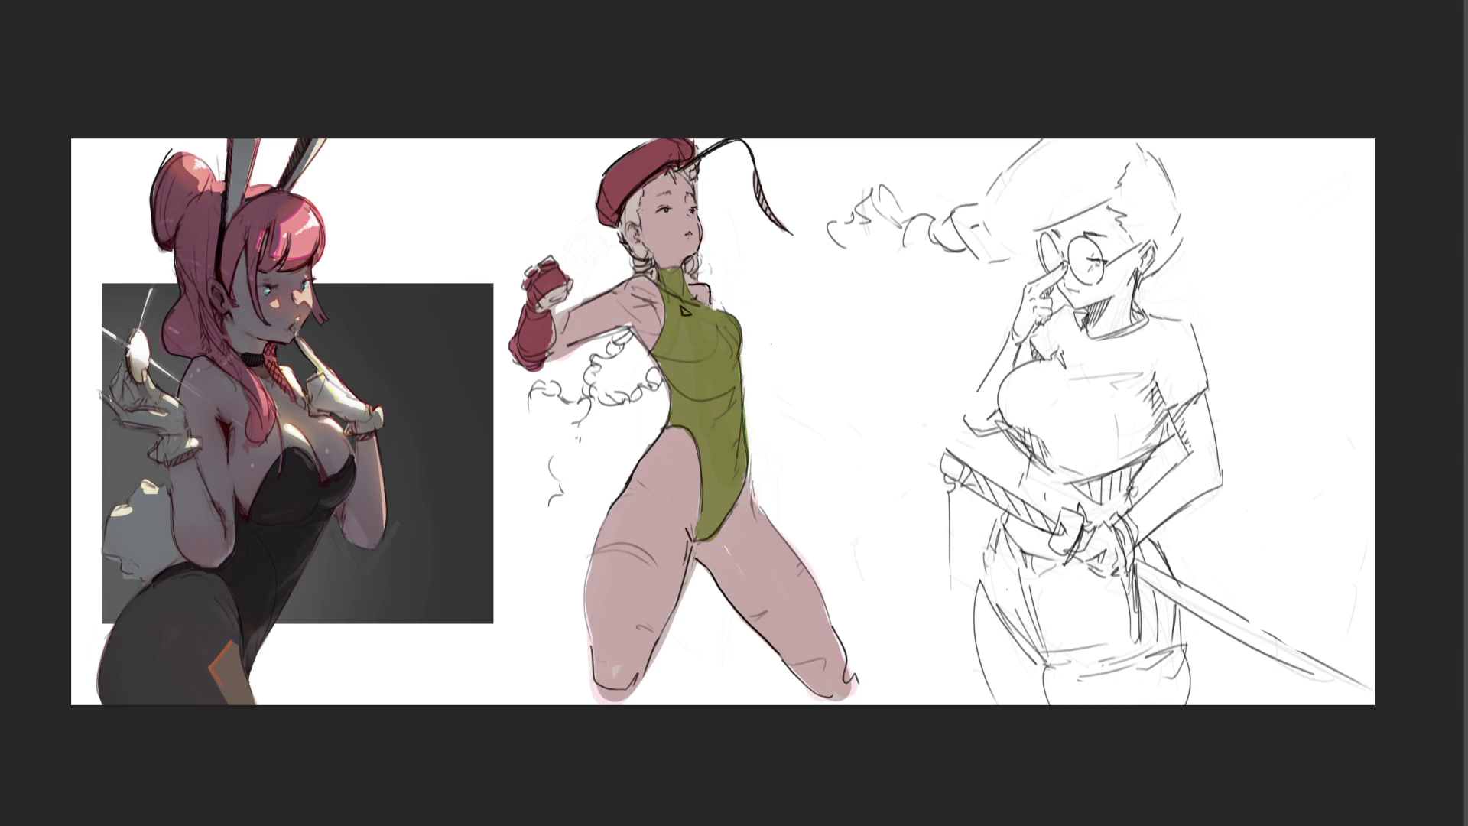
mouse_move(628, 195)
mouse_down()
mouse_move(638, 224)
mouse_move(623, 242)
mouse_move(648, 270)
mouse_up()
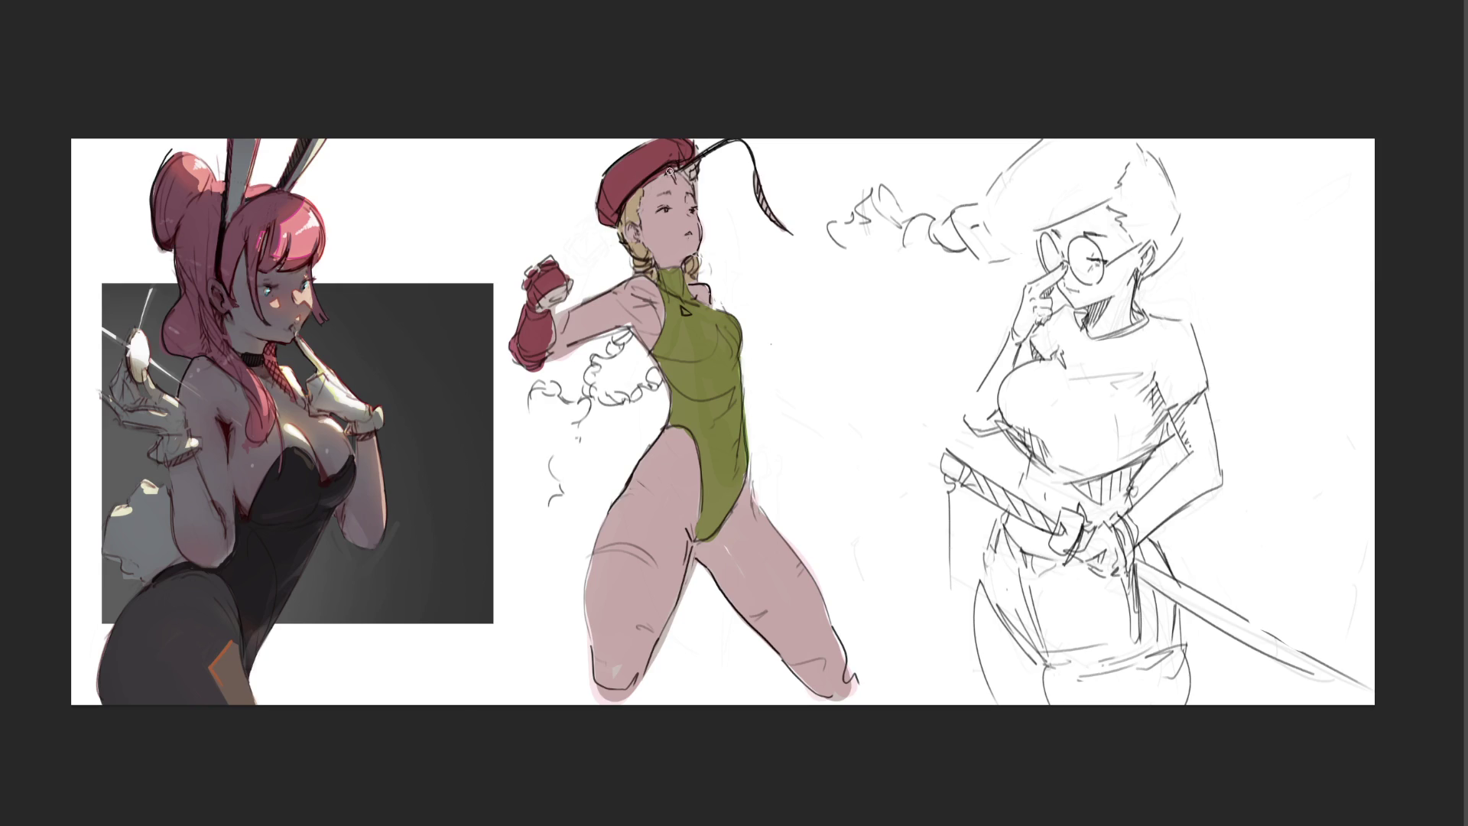
Step: Touch up the beret edge, colour both braids blonde and add green marks across the thighs
mouse_move(675, 174)
mouse_down()
mouse_move(705, 152)
mouse_move(753, 163)
mouse_move(775, 224)
mouse_up()
drag(611, 345, 547, 494)
mouse_move(542, 384)
mouse_down()
mouse_move(608, 408)
mouse_move(670, 358)
mouse_up()
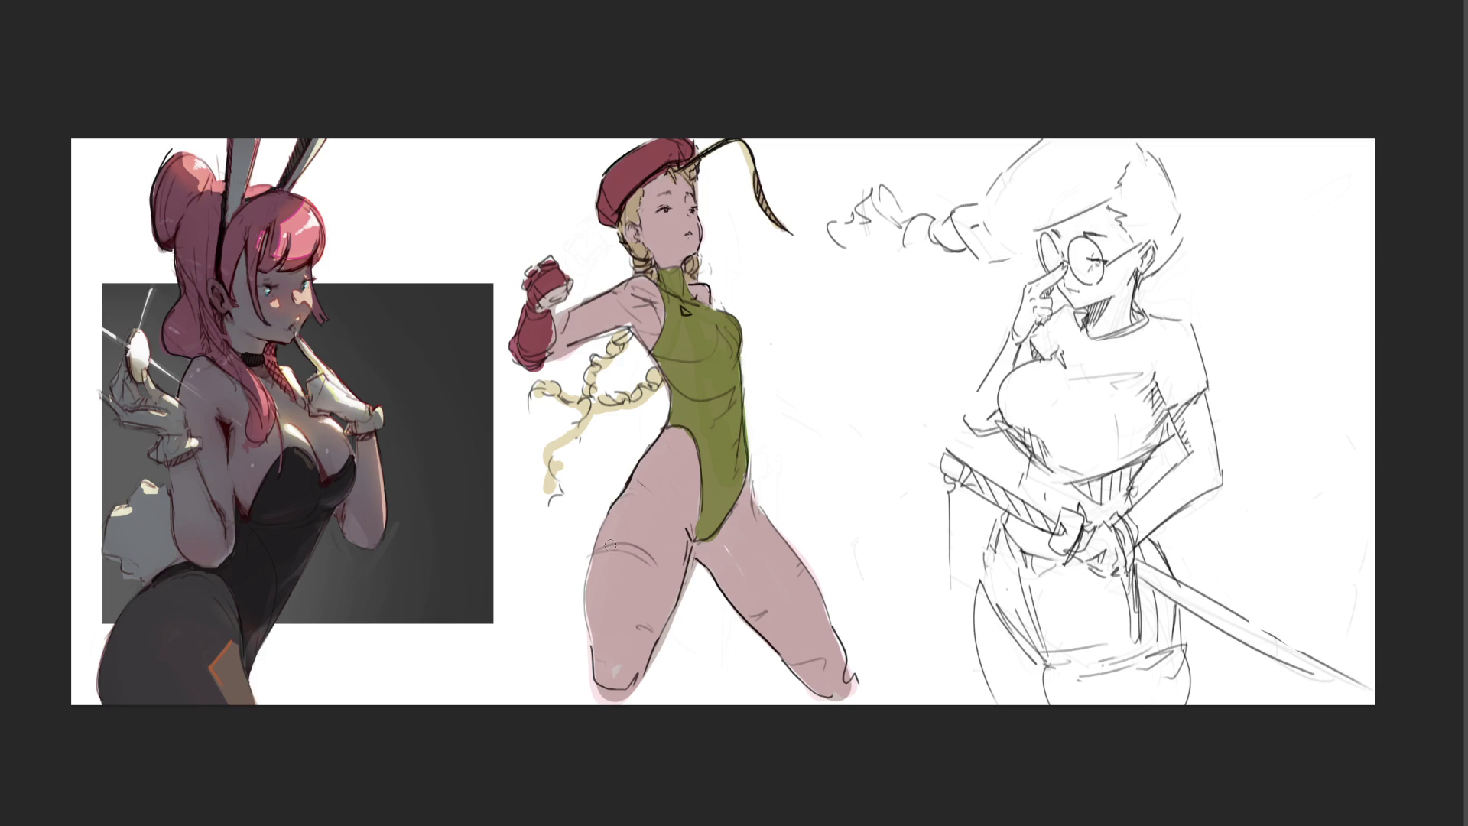
drag(602, 551, 634, 551)
drag(639, 635, 654, 627)
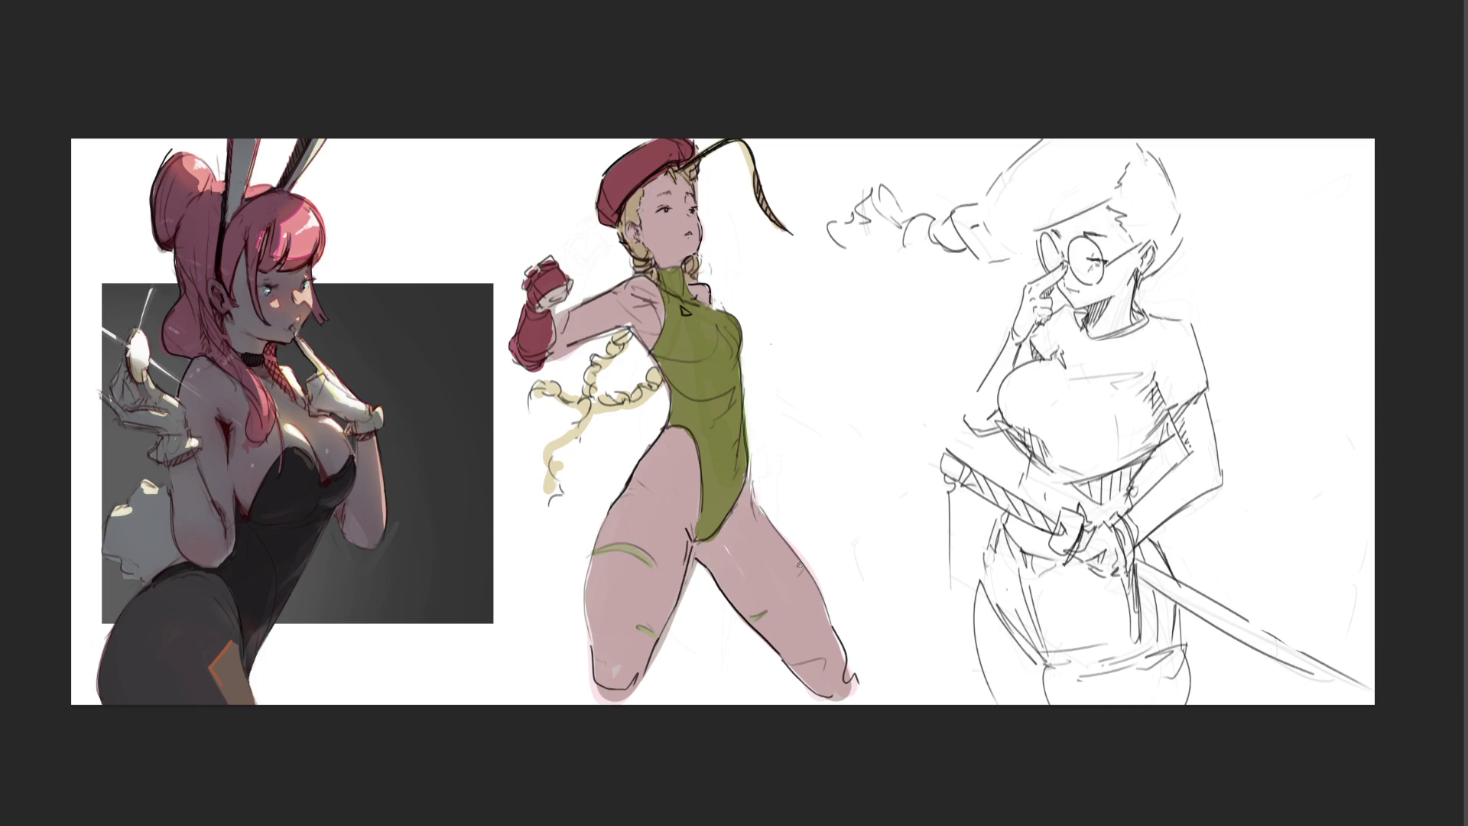
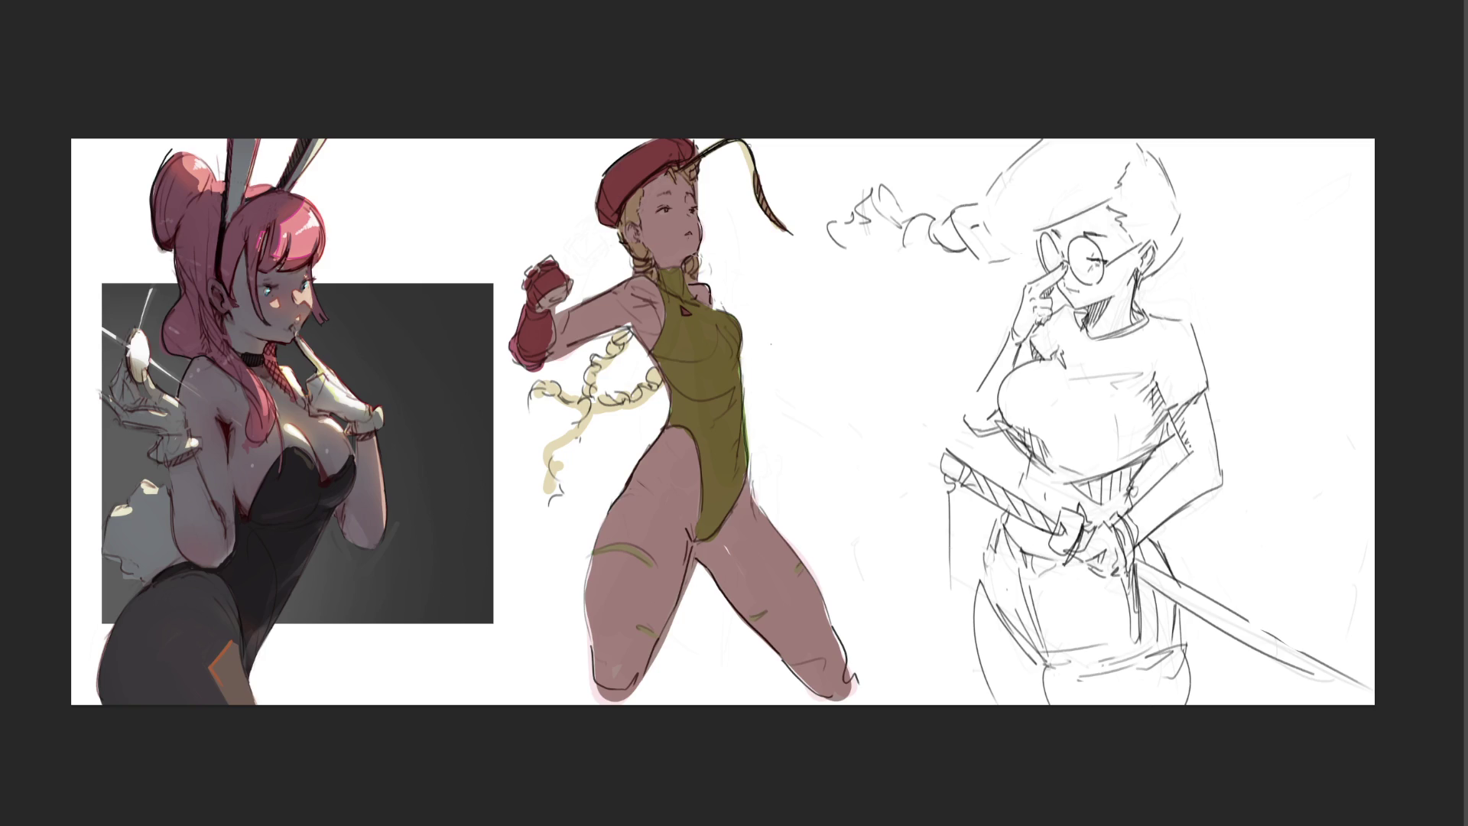
Step: Paint pale highlights on the bodysuit chest, raised fist, red beret and nose, undoing stray strokes
mouse_move(678, 310)
mouse_down()
mouse_move(730, 324)
mouse_move(677, 304)
mouse_move(709, 321)
mouse_move(673, 326)
mouse_move(688, 312)
mouse_move(670, 302)
mouse_move(660, 317)
mouse_move(685, 321)
mouse_move(702, 287)
mouse_move(669, 275)
mouse_move(709, 287)
mouse_move(625, 287)
mouse_move(654, 289)
mouse_move(563, 324)
mouse_up()
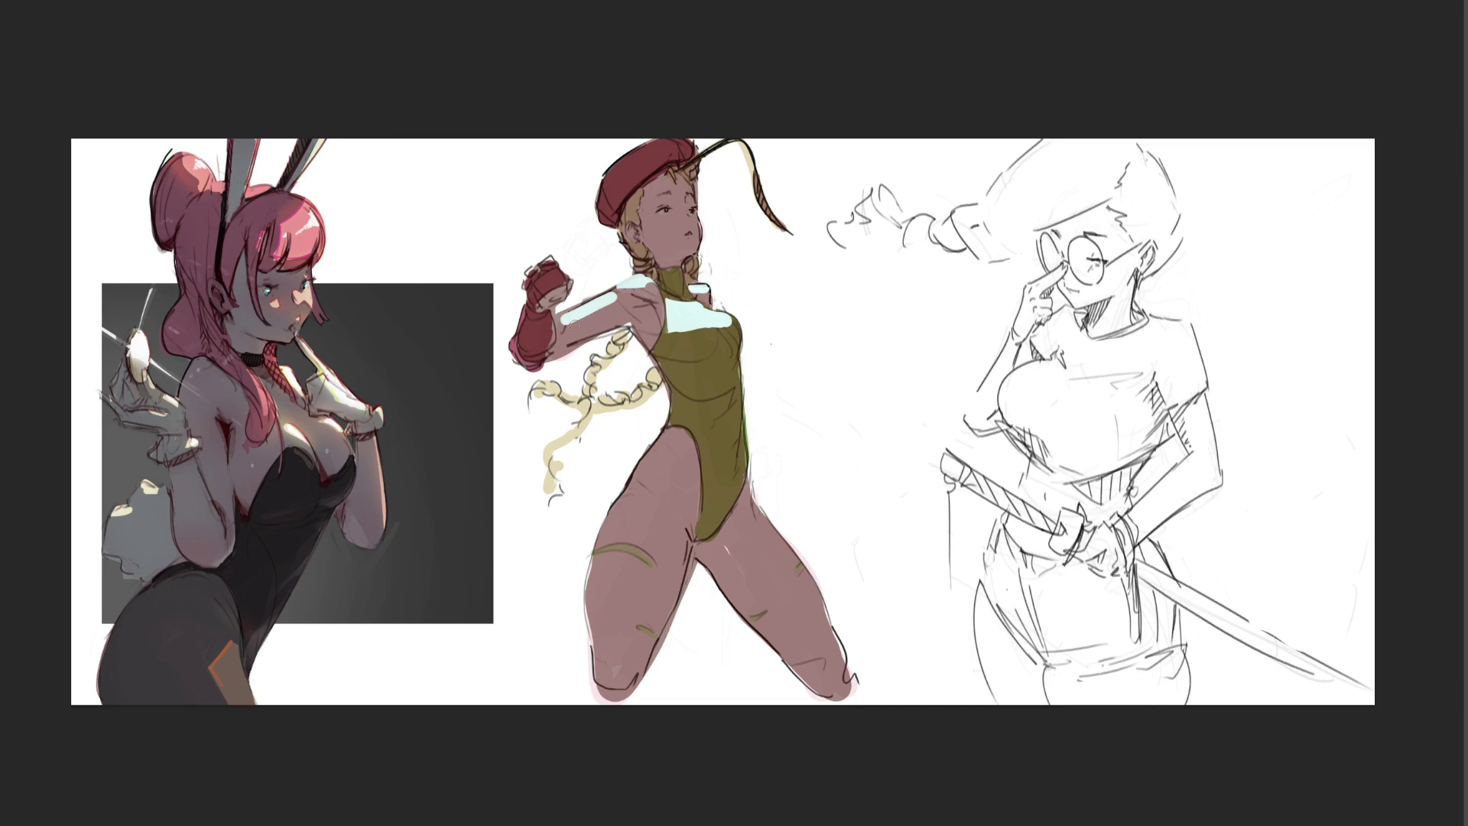
mouse_move(578, 258)
mouse_down()
mouse_move(536, 271)
mouse_move(558, 258)
mouse_move(530, 282)
mouse_move(558, 275)
mouse_move(533, 321)
mouse_up()
key(ctrl+z)
drag(606, 179, 685, 140)
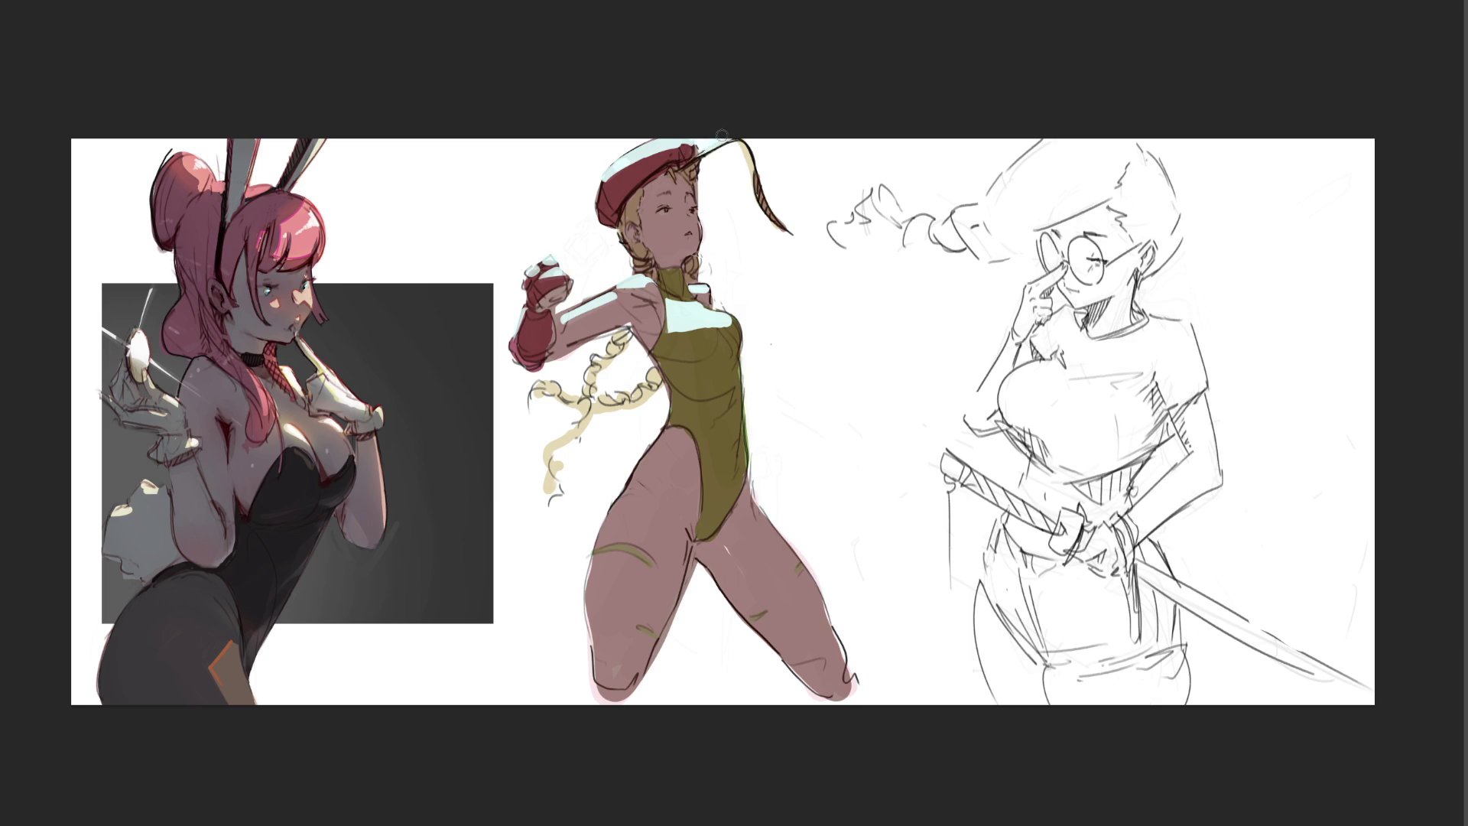
mouse_move(683, 216)
mouse_down()
mouse_move(665, 217)
mouse_move(694, 218)
mouse_up()
key(ctrl+z)
Step: Add and blend a hip highlight, then paint a cyan highlight down the right thigh to the knee
mouse_move(674, 436)
mouse_down()
mouse_move(663, 450)
mouse_move(676, 454)
mouse_up()
drag(681, 466, 674, 481)
mouse_move(683, 441)
mouse_down()
mouse_move(656, 478)
mouse_move(651, 457)
mouse_move(658, 485)
mouse_move(649, 458)
mouse_move(623, 496)
mouse_move(660, 510)
mouse_move(619, 504)
mouse_move(603, 606)
mouse_move(608, 534)
mouse_move(659, 540)
mouse_move(624, 574)
mouse_move(628, 539)
mouse_move(657, 530)
mouse_up()
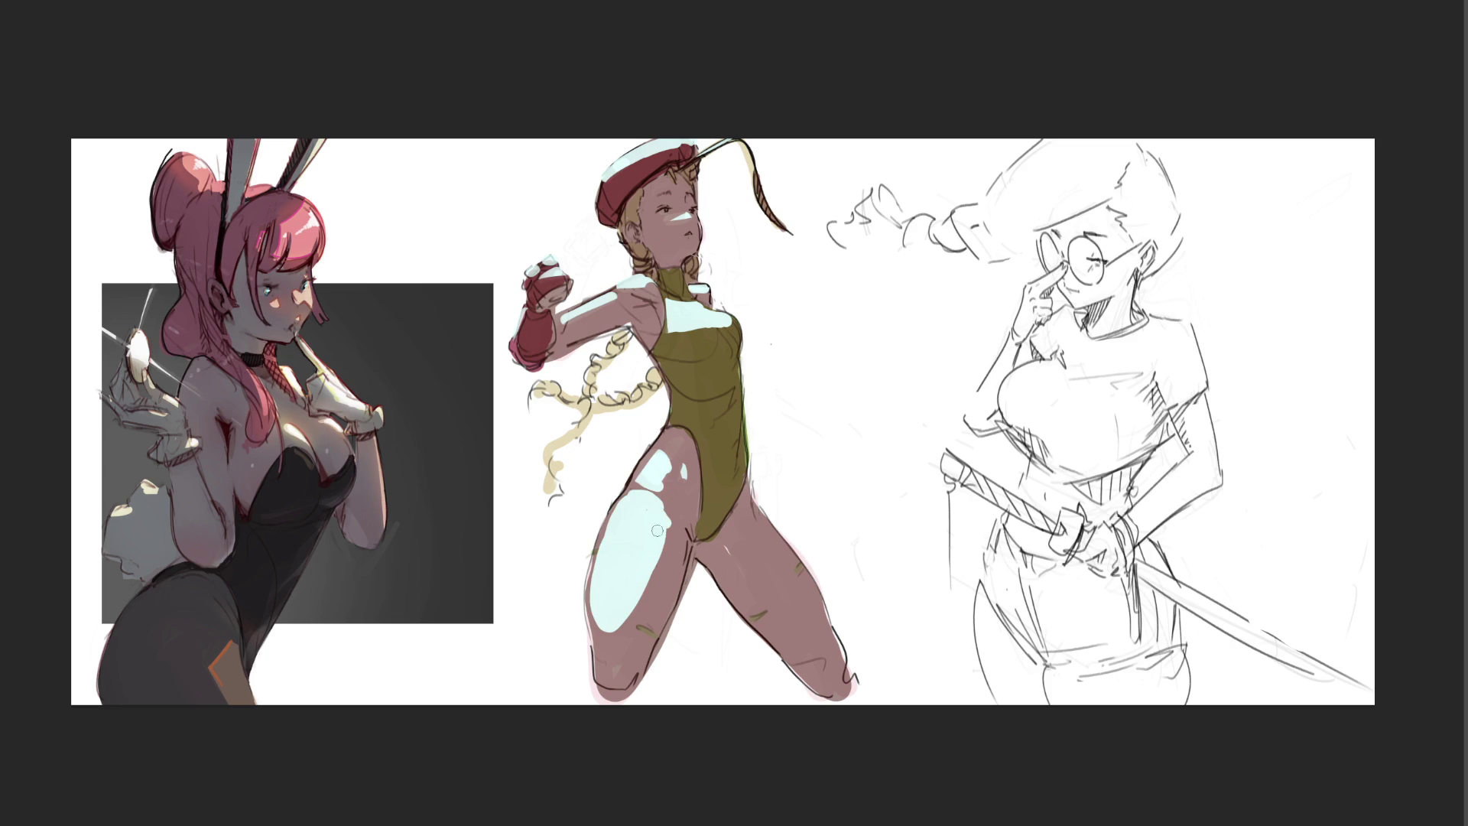
mouse_move(758, 523)
mouse_down()
mouse_move(833, 622)
mouse_move(832, 660)
mouse_move(841, 646)
mouse_move(767, 526)
mouse_move(829, 636)
mouse_move(764, 546)
mouse_move(838, 650)
mouse_up()
drag(838, 649, 759, 517)
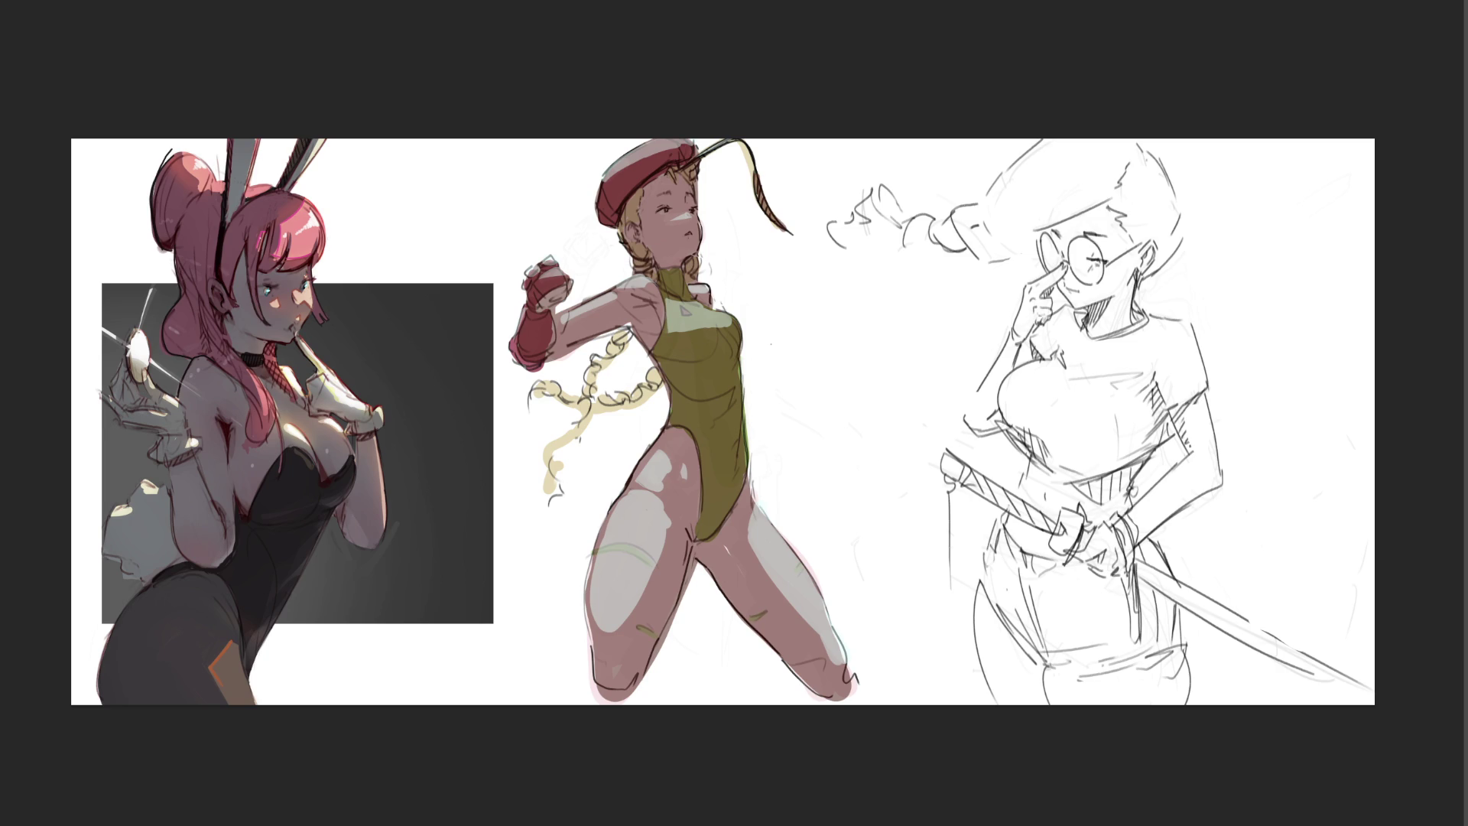
Step: Tint the highlights cyan, then warm the leg, chest and upper-arm highlights with brownish-pink skin tones
drag(804, 333, 677, 310)
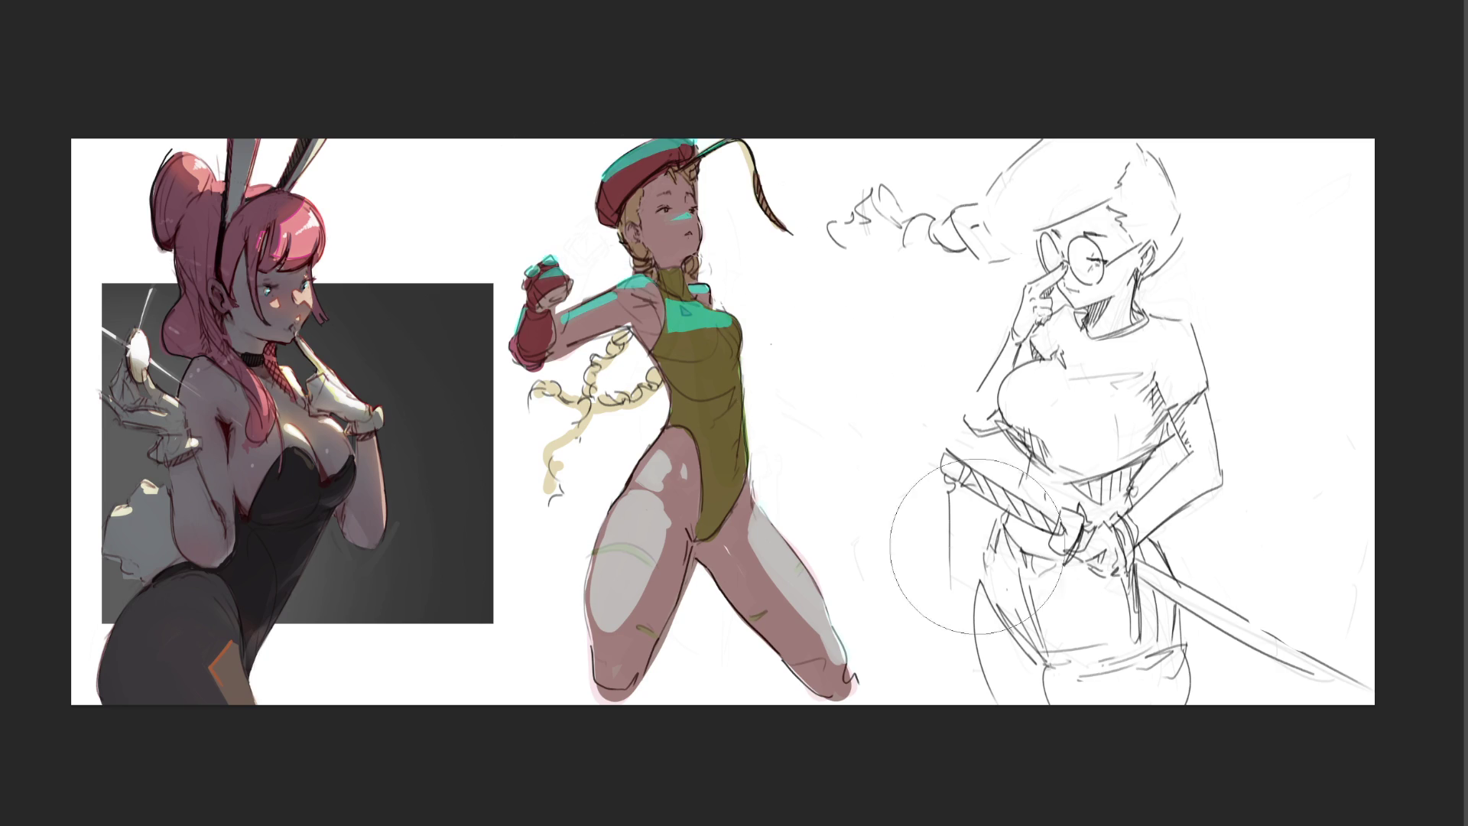
drag(654, 460, 802, 620)
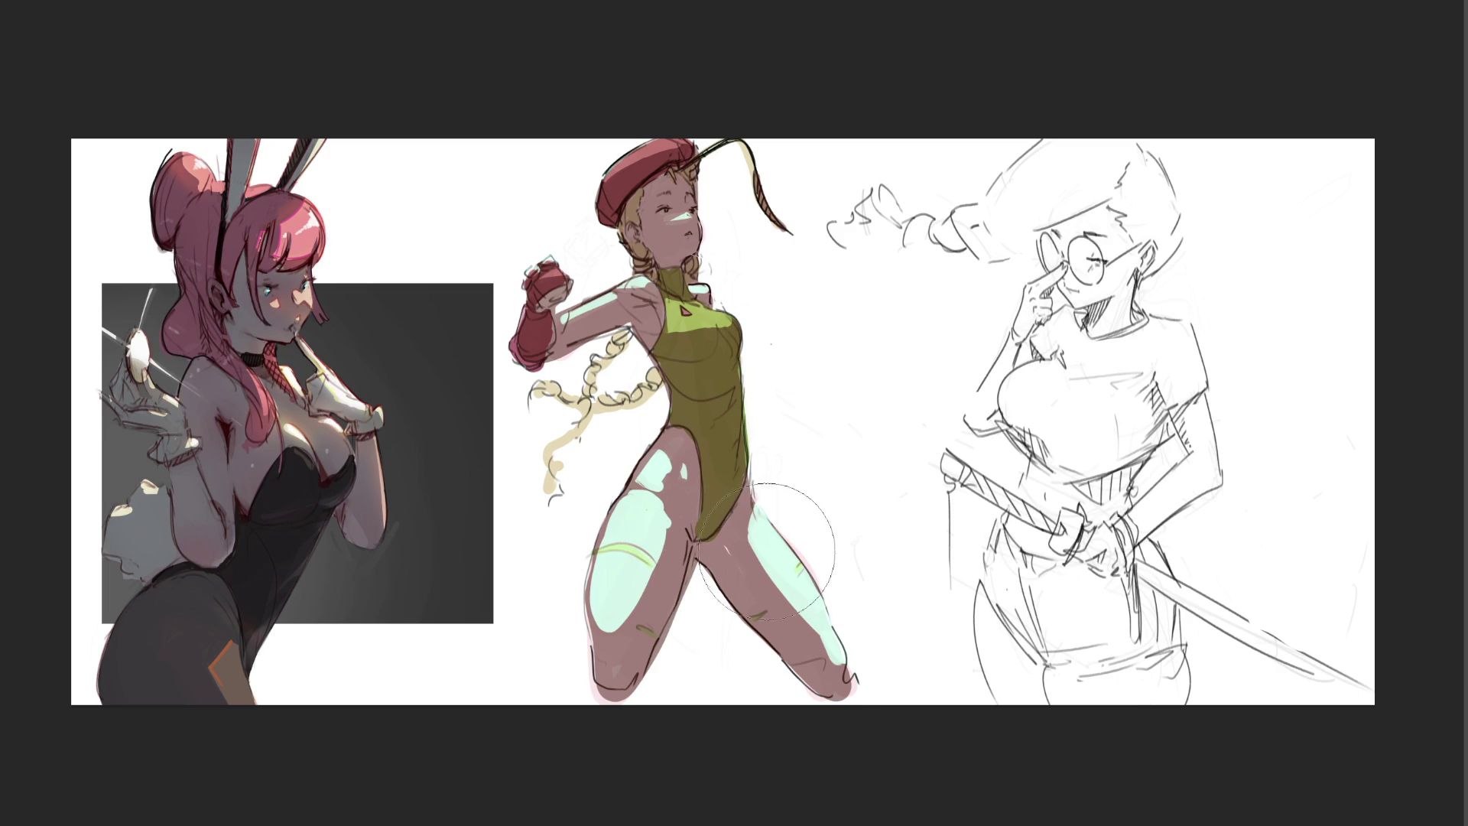
mouse_move(760, 539)
mouse_down()
mouse_move(821, 666)
mouse_move(844, 669)
mouse_move(817, 637)
mouse_up()
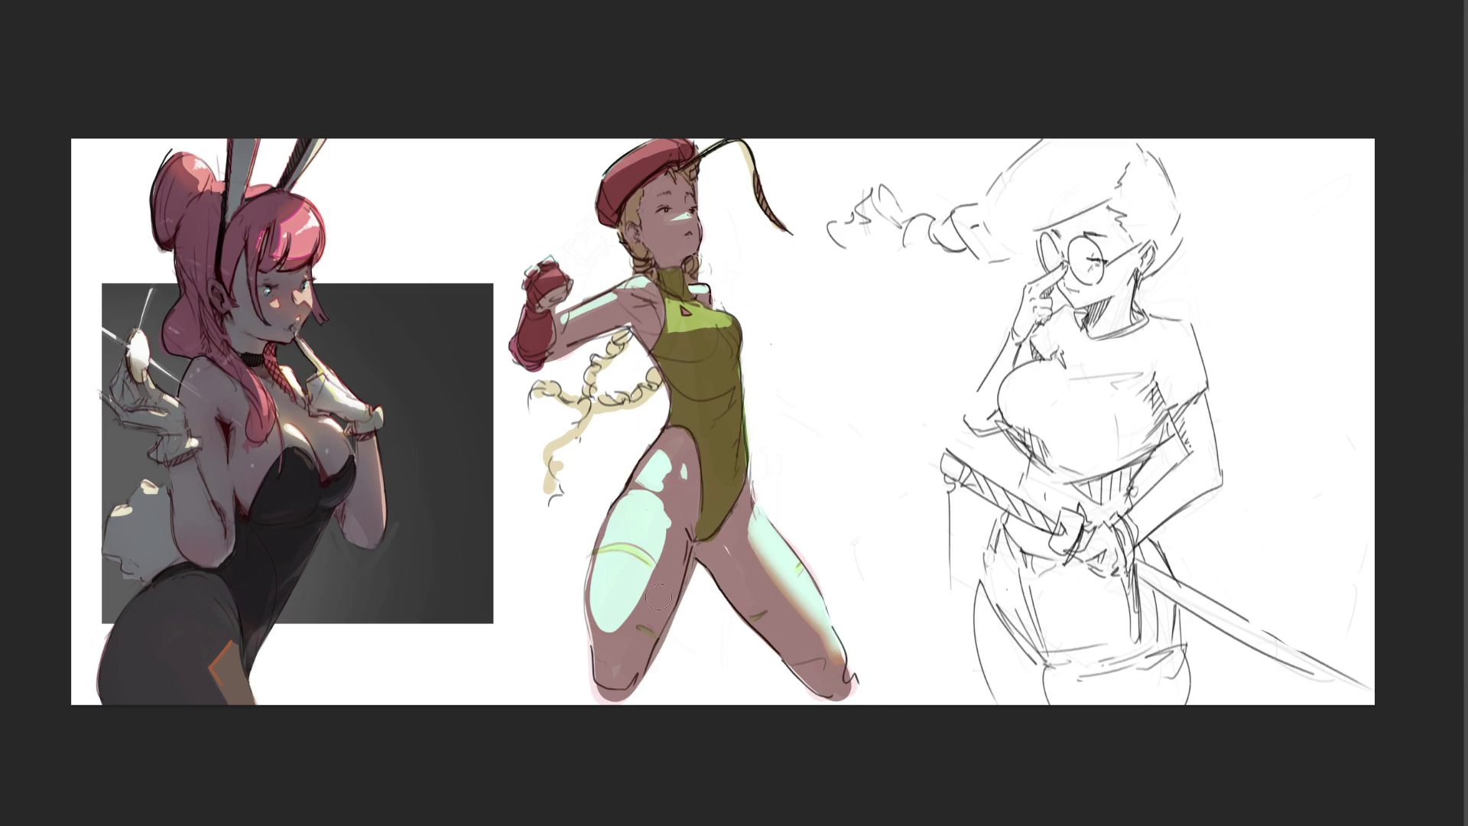
mouse_move(619, 624)
mouse_down()
mouse_move(663, 521)
mouse_move(609, 630)
mouse_move(663, 459)
mouse_move(683, 503)
mouse_up()
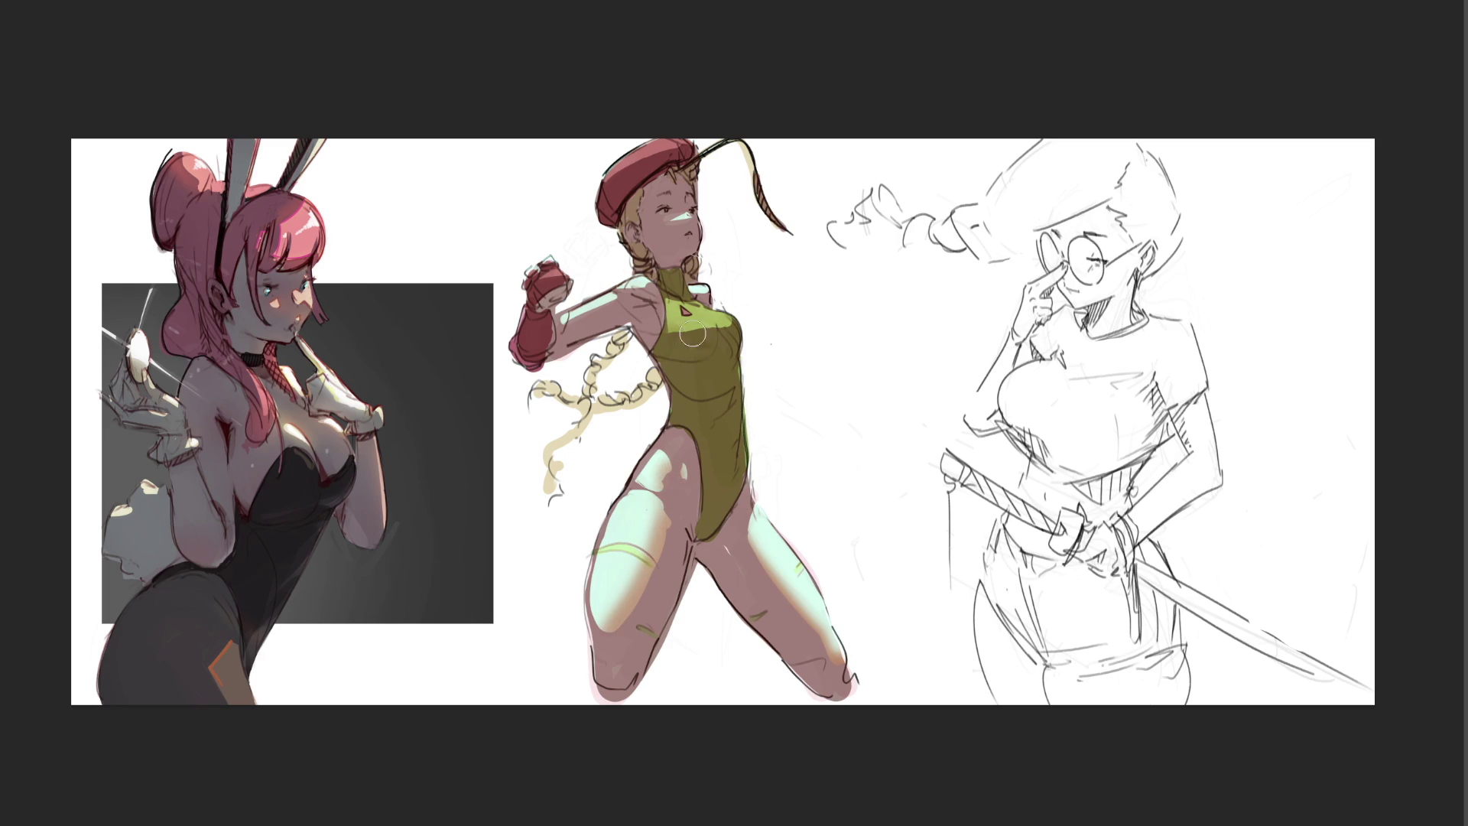
mouse_move(681, 343)
mouse_down()
mouse_move(768, 338)
mouse_move(703, 321)
mouse_up()
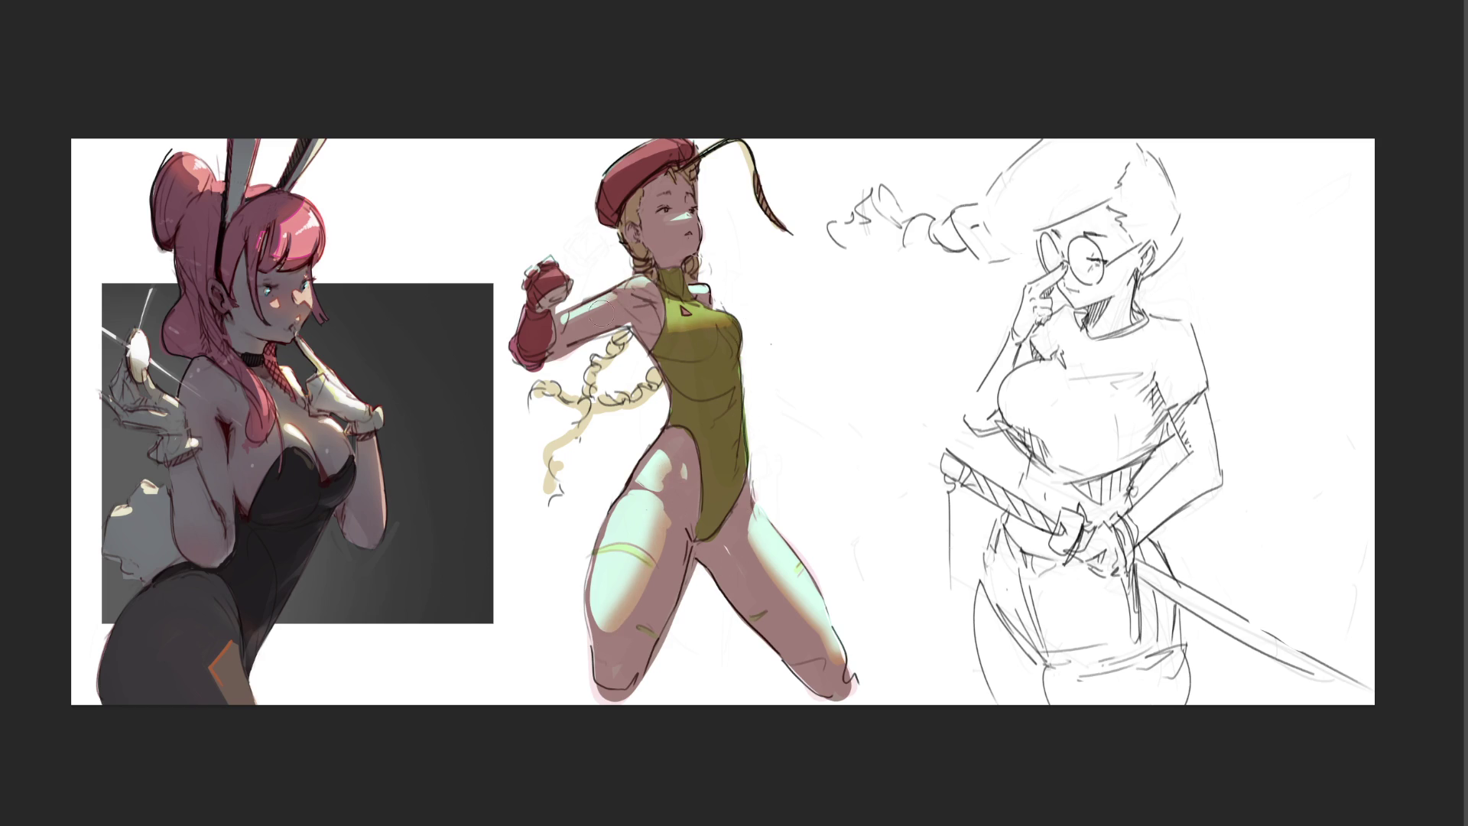
drag(605, 301, 565, 321)
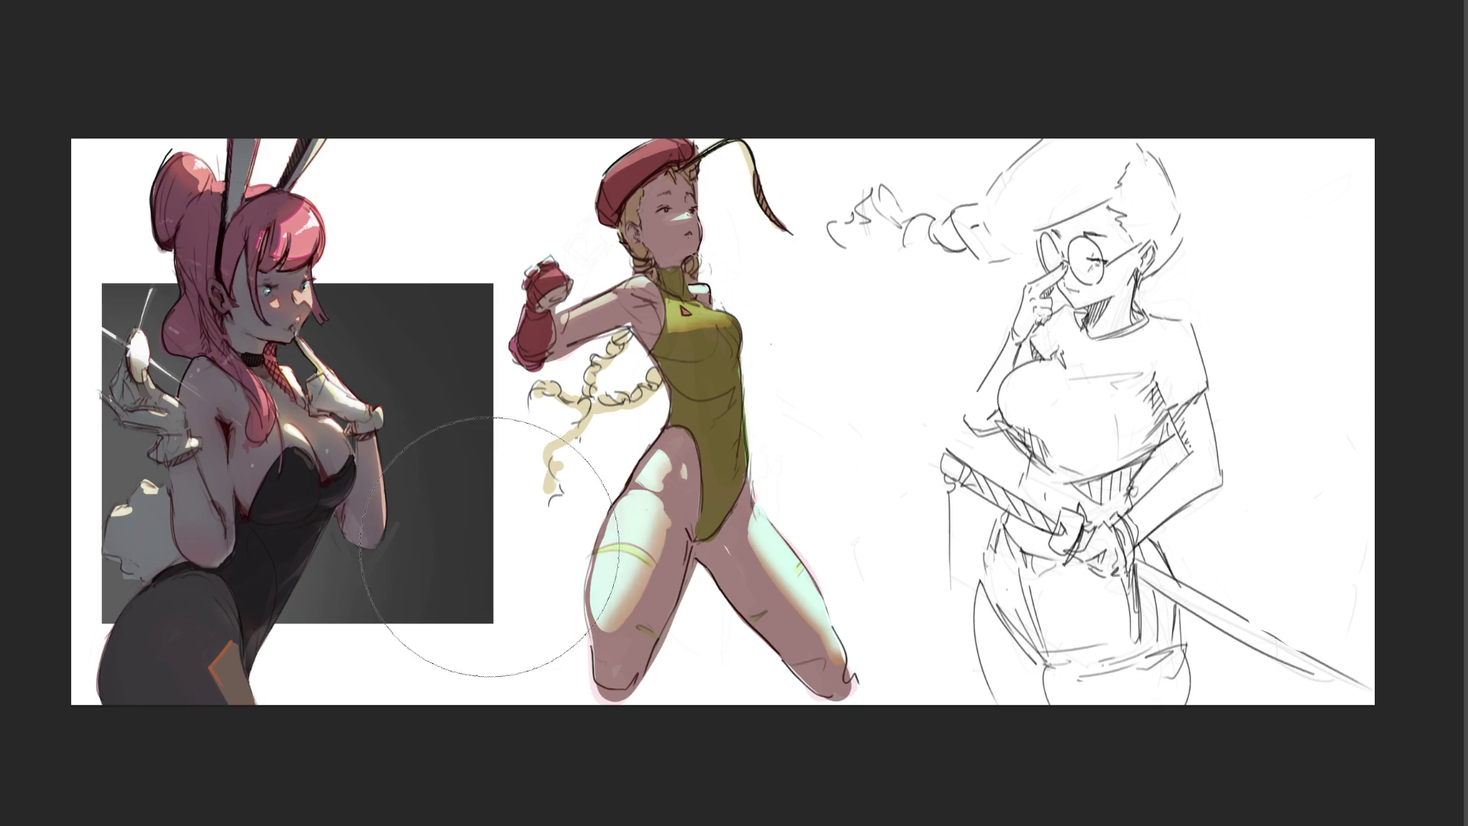
Step: Try and undo a whiter thigh tone, then trace dark outlines along the thigh and lower-leg edges
drag(482, 551, 723, 620)
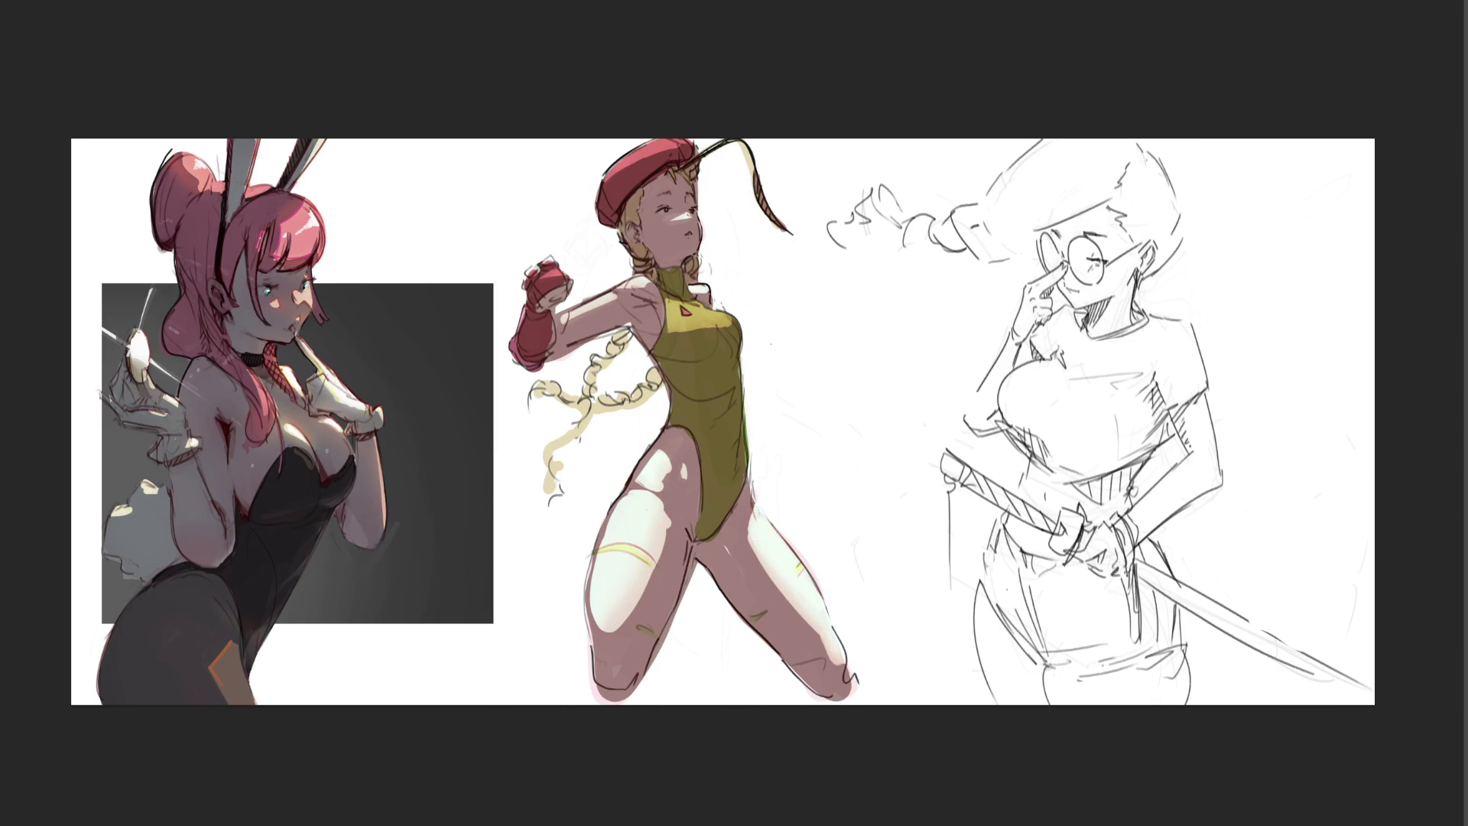
key(ctrl+z)
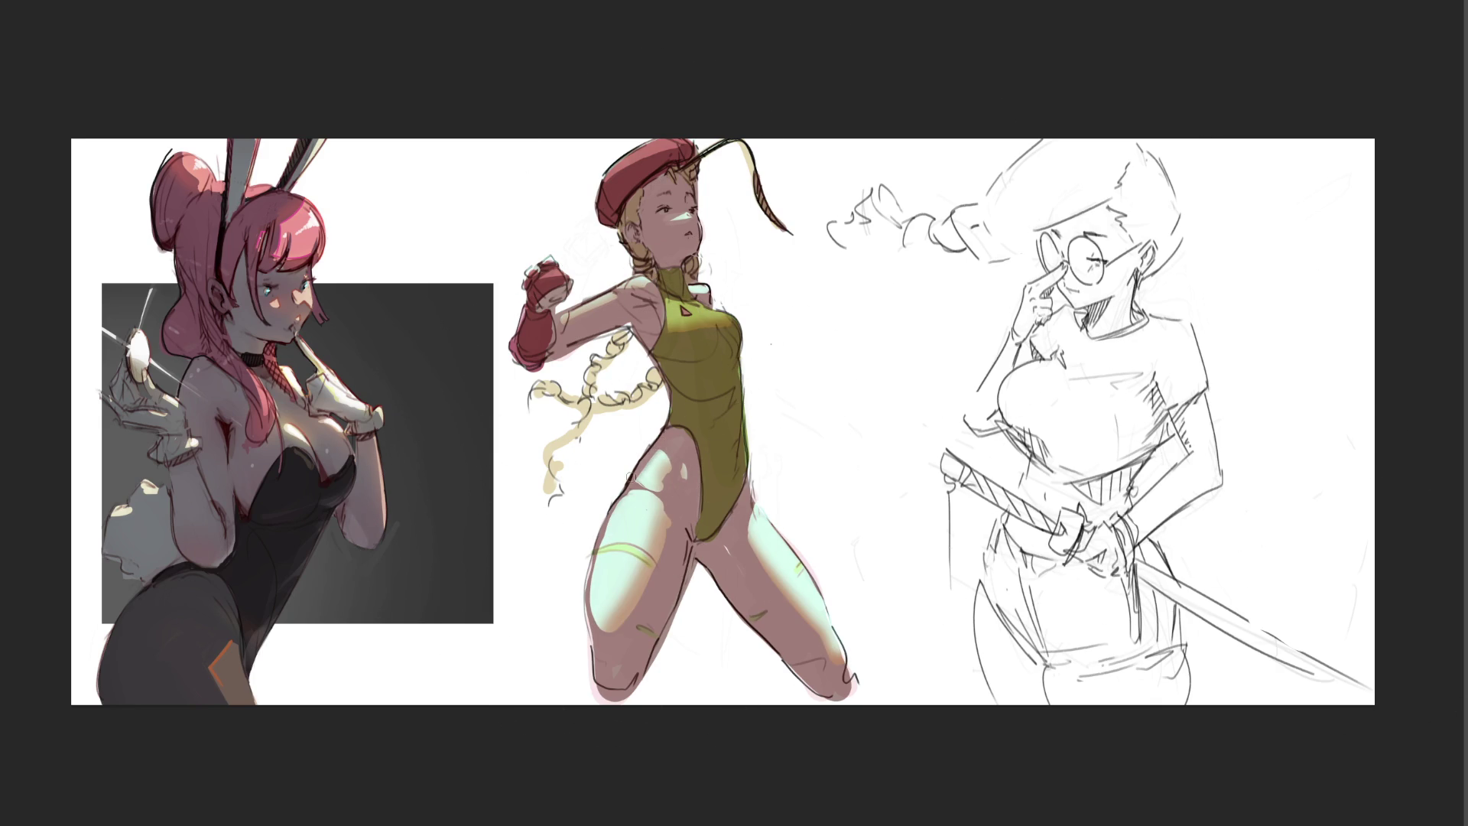
drag(614, 494, 578, 661)
drag(620, 495, 598, 693)
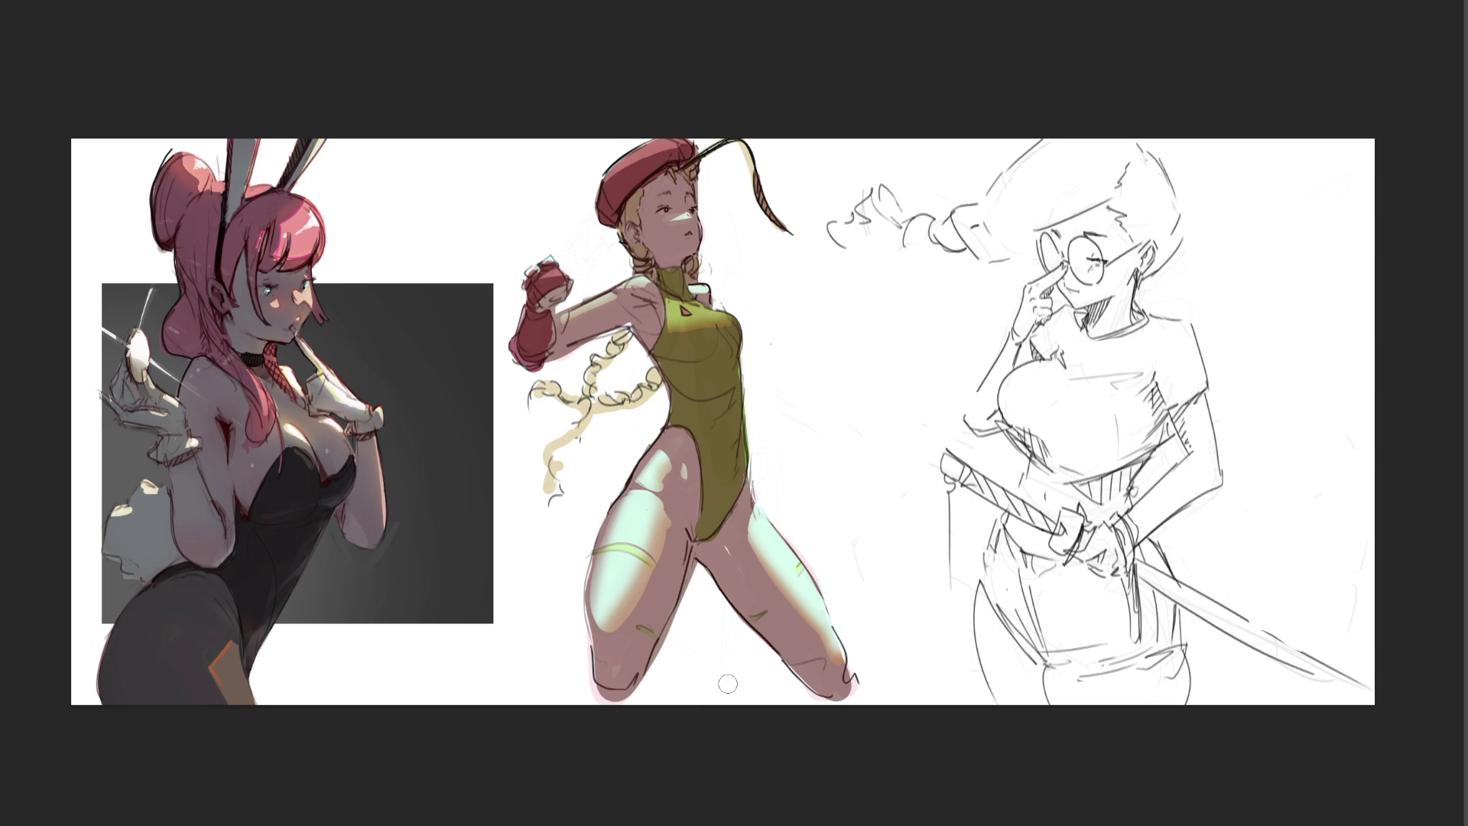
drag(757, 549, 851, 677)
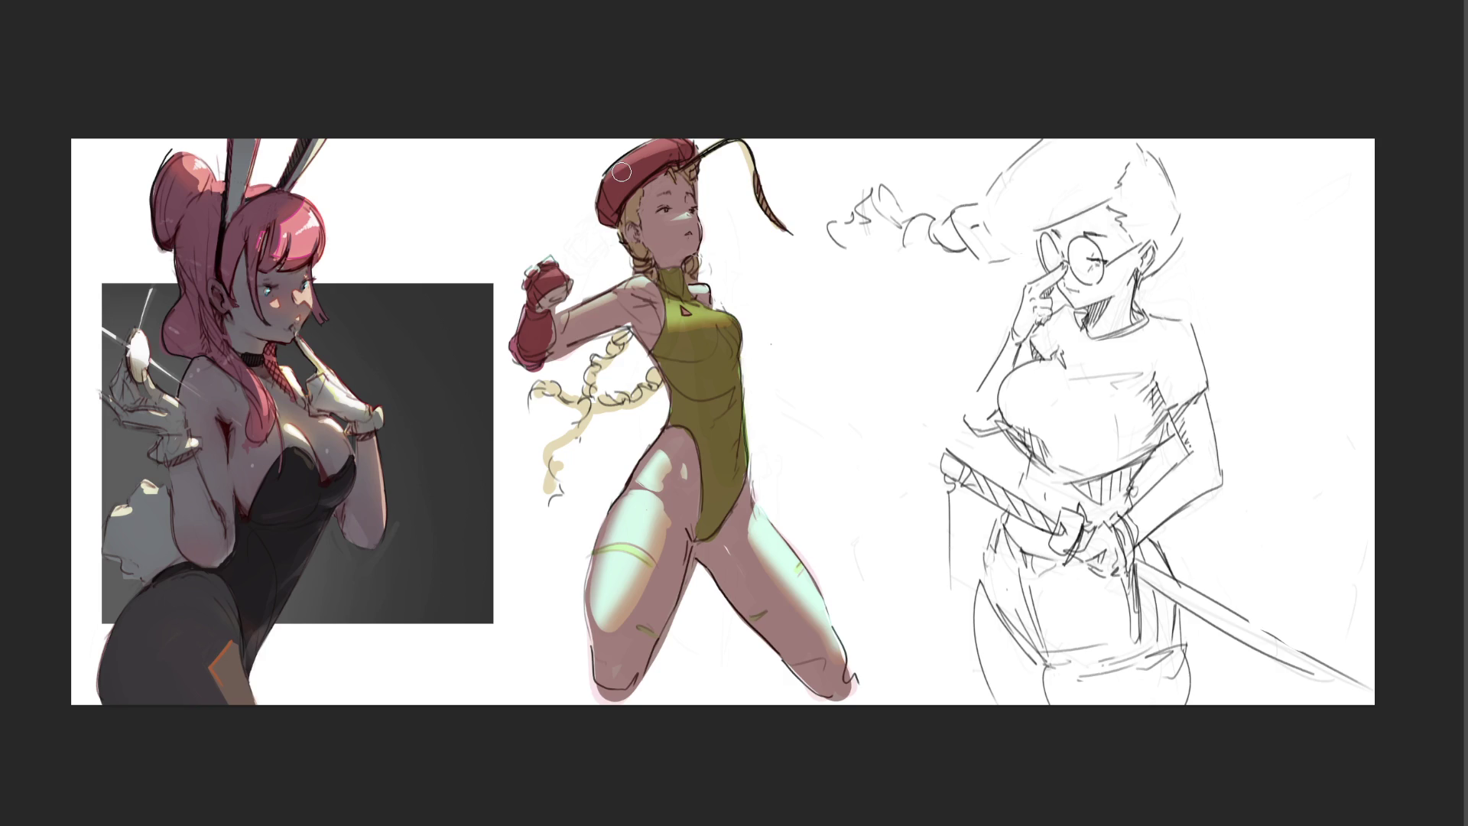
Step: With a bigger brush, paint peach and orange skin tones on thighs, chest and arm, and brighten the beret
key(bracketright)
key(bracketright)
mouse_move(666, 459)
mouse_down()
mouse_move(629, 514)
mouse_move(608, 608)
mouse_move(621, 614)
mouse_move(663, 518)
mouse_move(652, 503)
mouse_up()
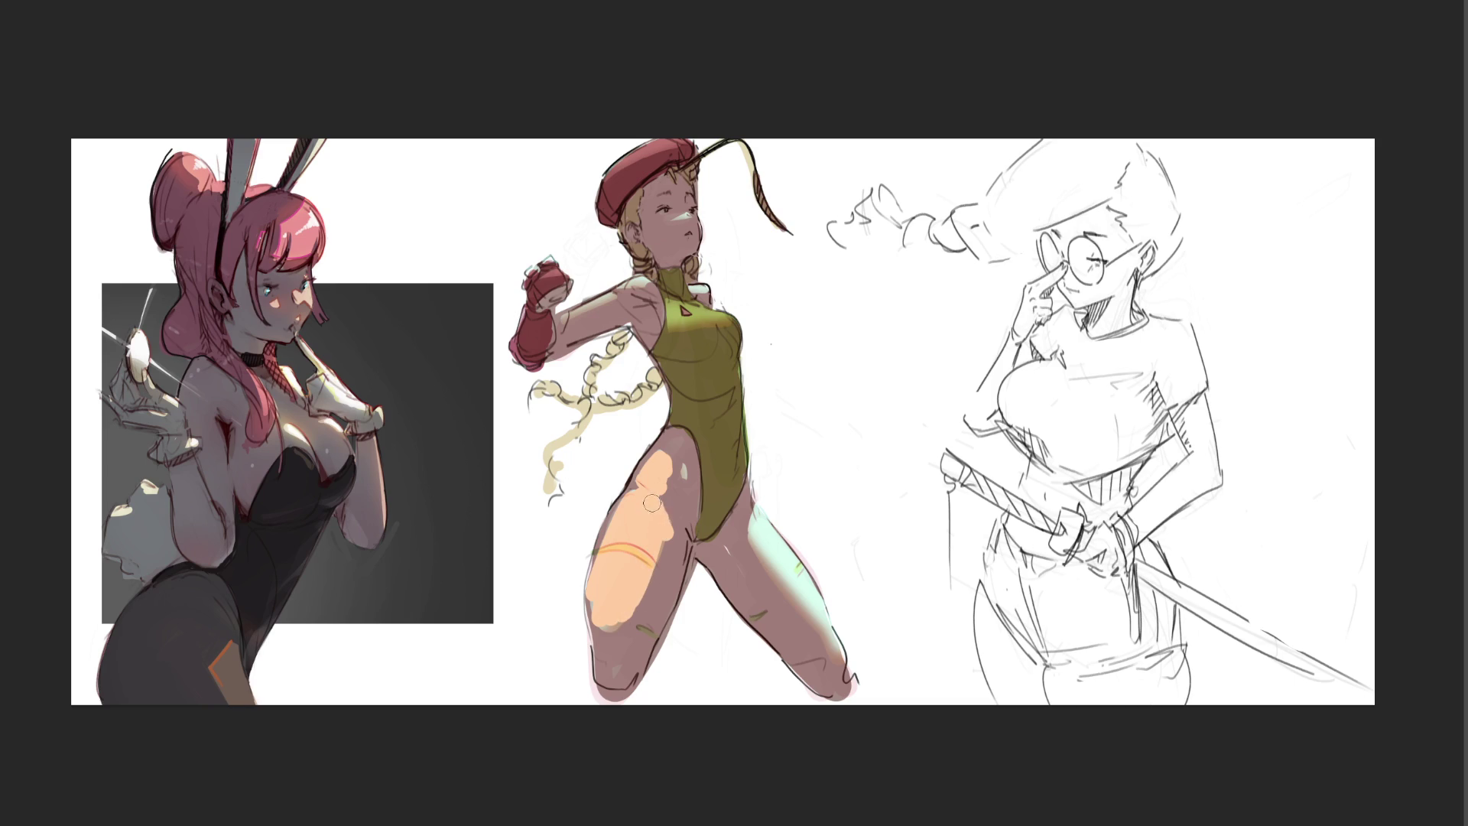
click(688, 472)
mouse_move(760, 522)
mouse_down()
mouse_move(809, 614)
mouse_move(763, 510)
mouse_move(803, 564)
mouse_move(774, 540)
mouse_up()
drag(672, 308, 713, 318)
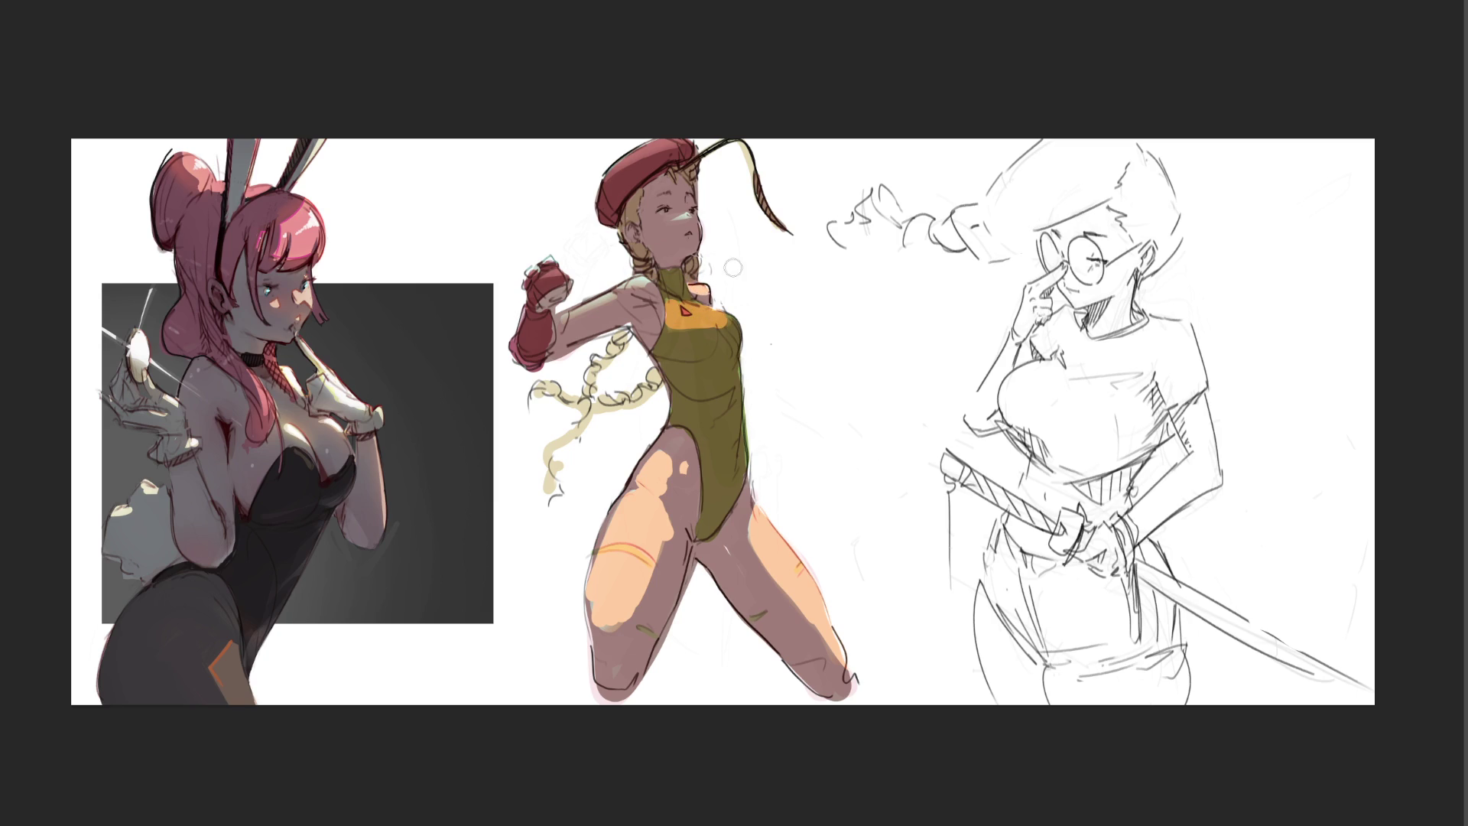
drag(618, 282, 553, 312)
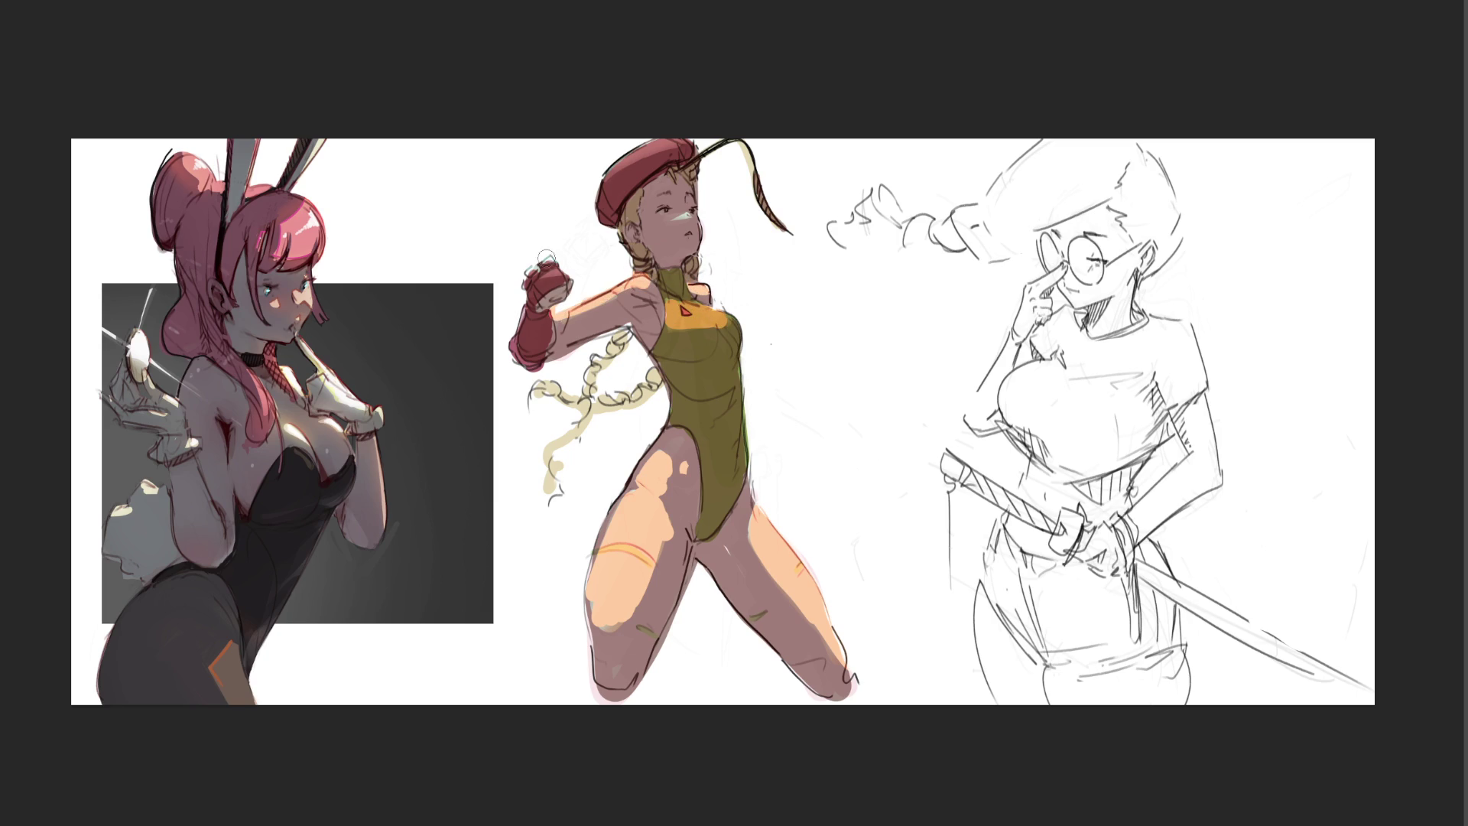
drag(640, 163, 642, 146)
mouse_move(690, 215)
mouse_down()
mouse_move(692, 197)
mouse_move(683, 209)
mouse_up()
Step: Sweep a color-blend brush to shift the skin highlights through pink, yellow and peach to lavender
drag(459, 296, 1004, 493)
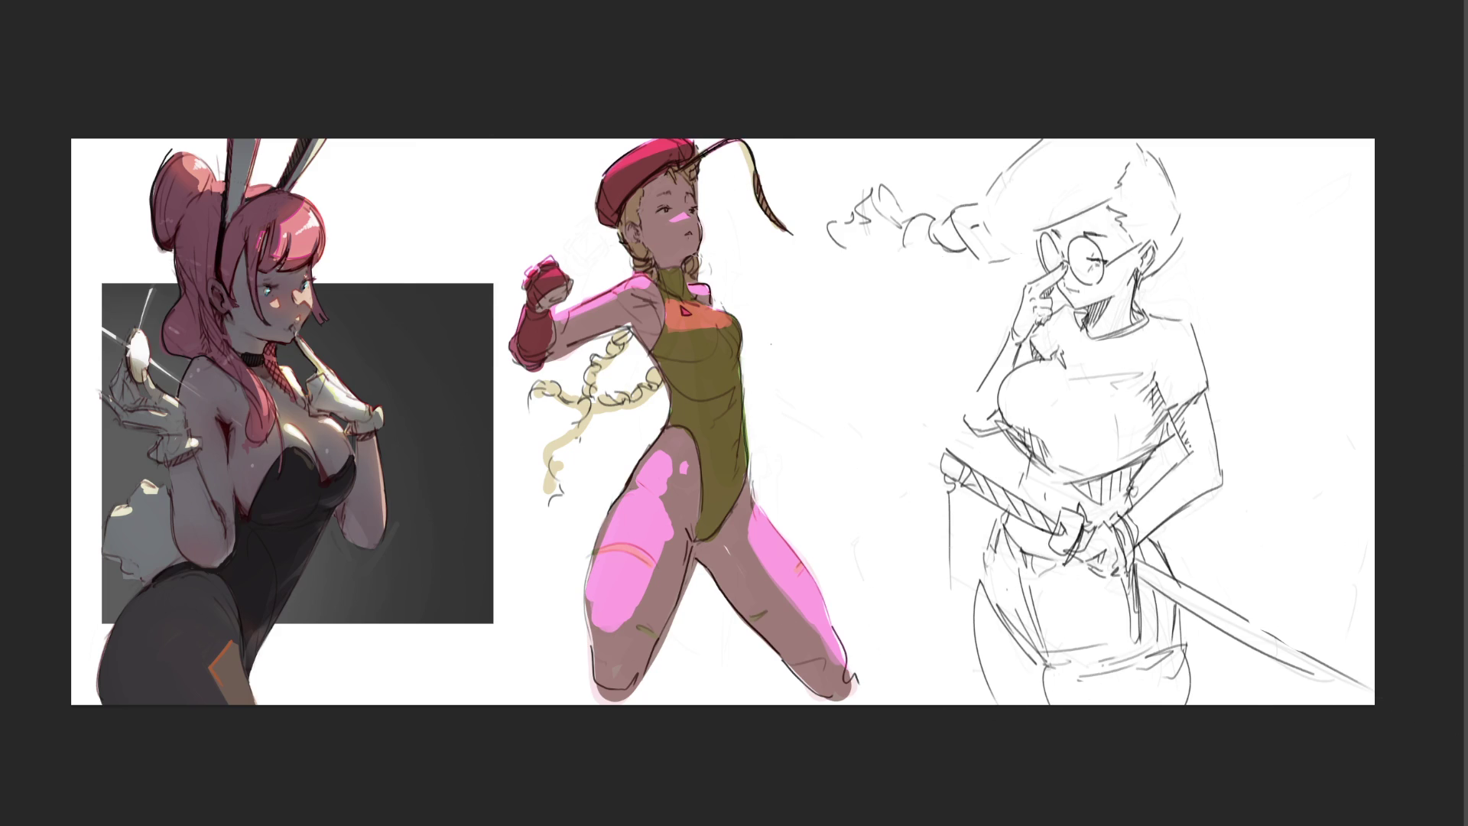
drag(695, 132, 400, 688)
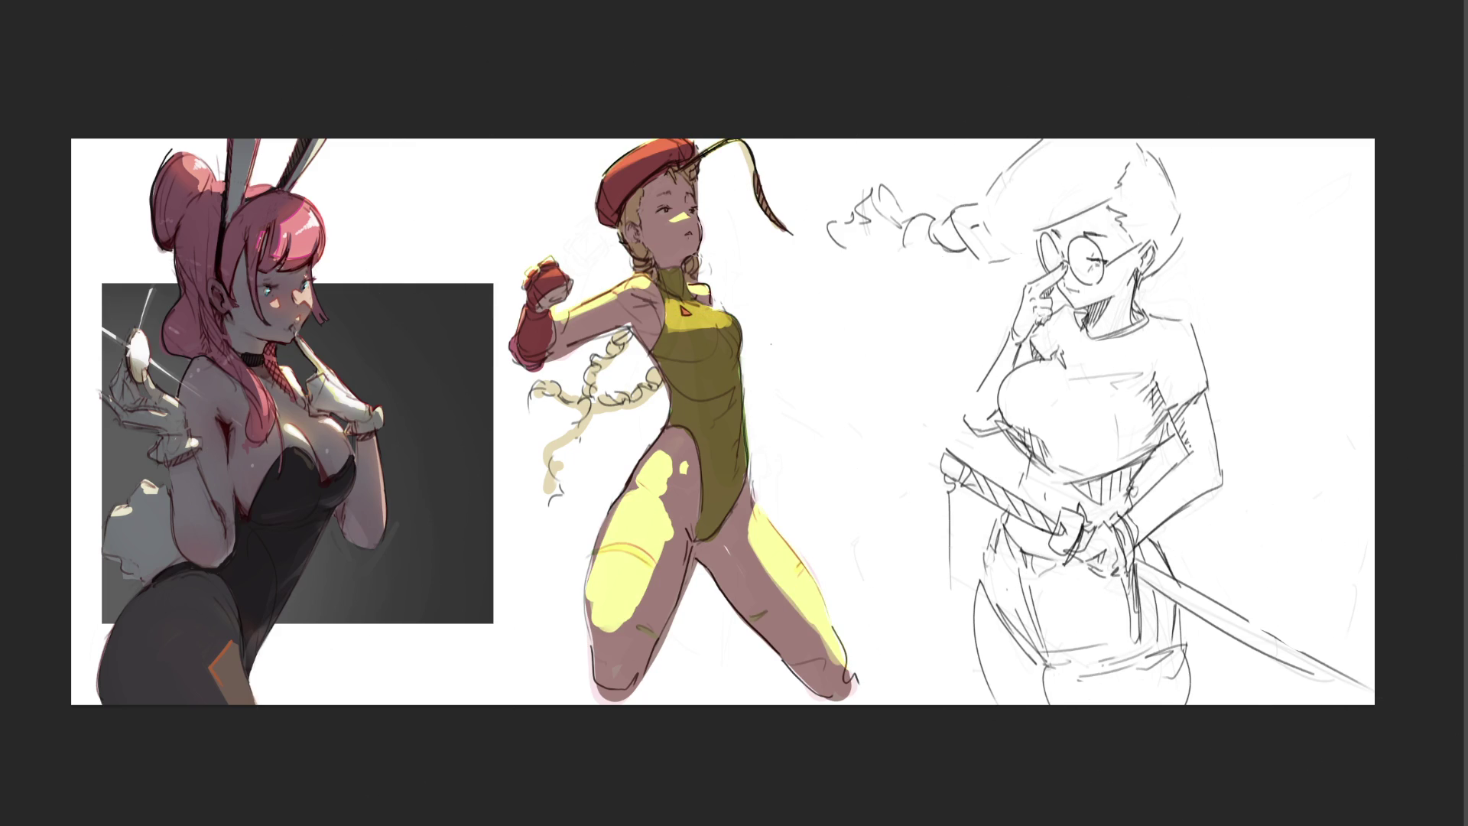
drag(426, 541, 963, 735)
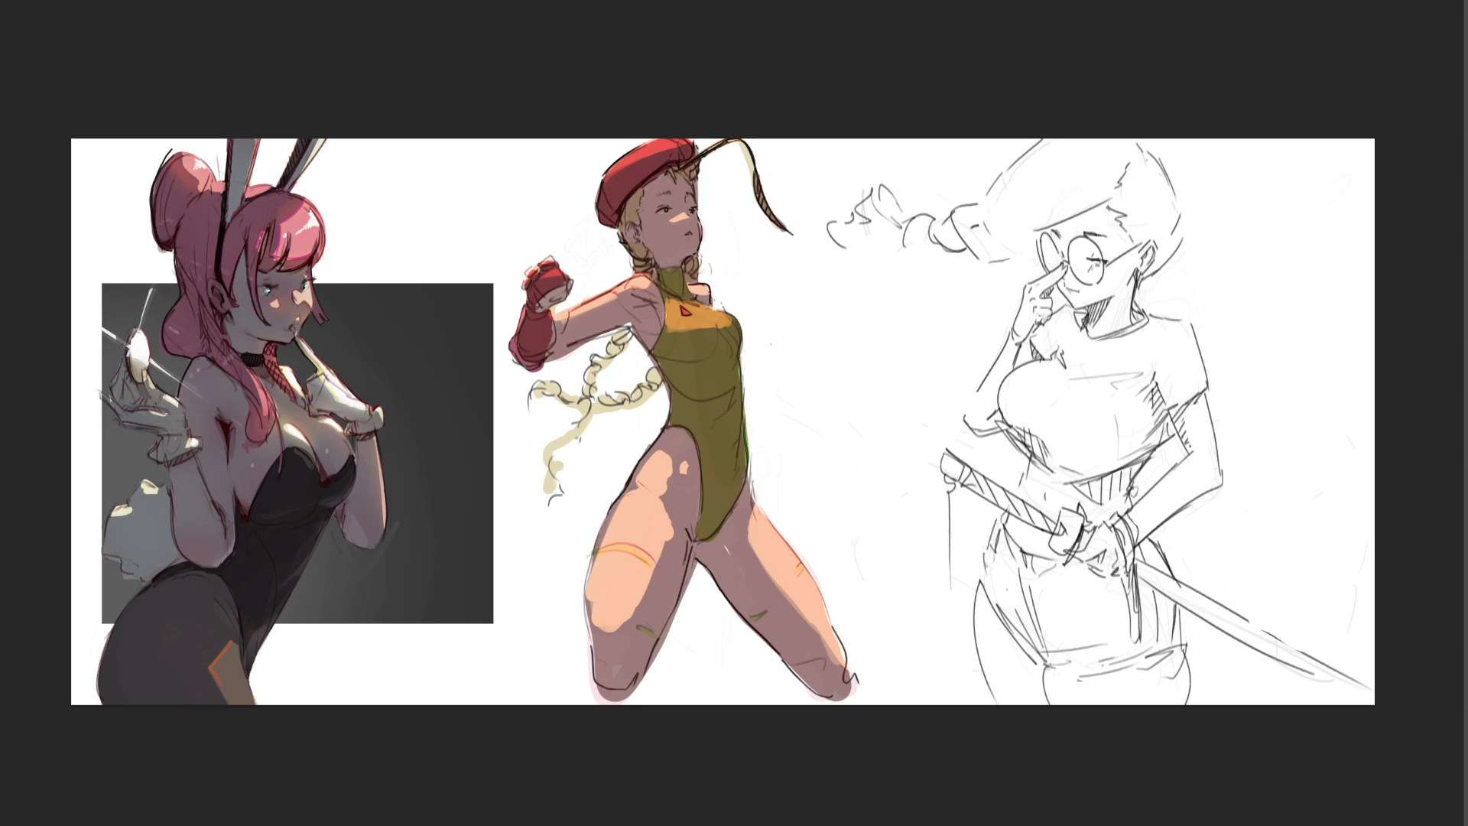
mouse_move(699, 180)
mouse_down()
mouse_move(622, 443)
mouse_move(181, 673)
mouse_up()
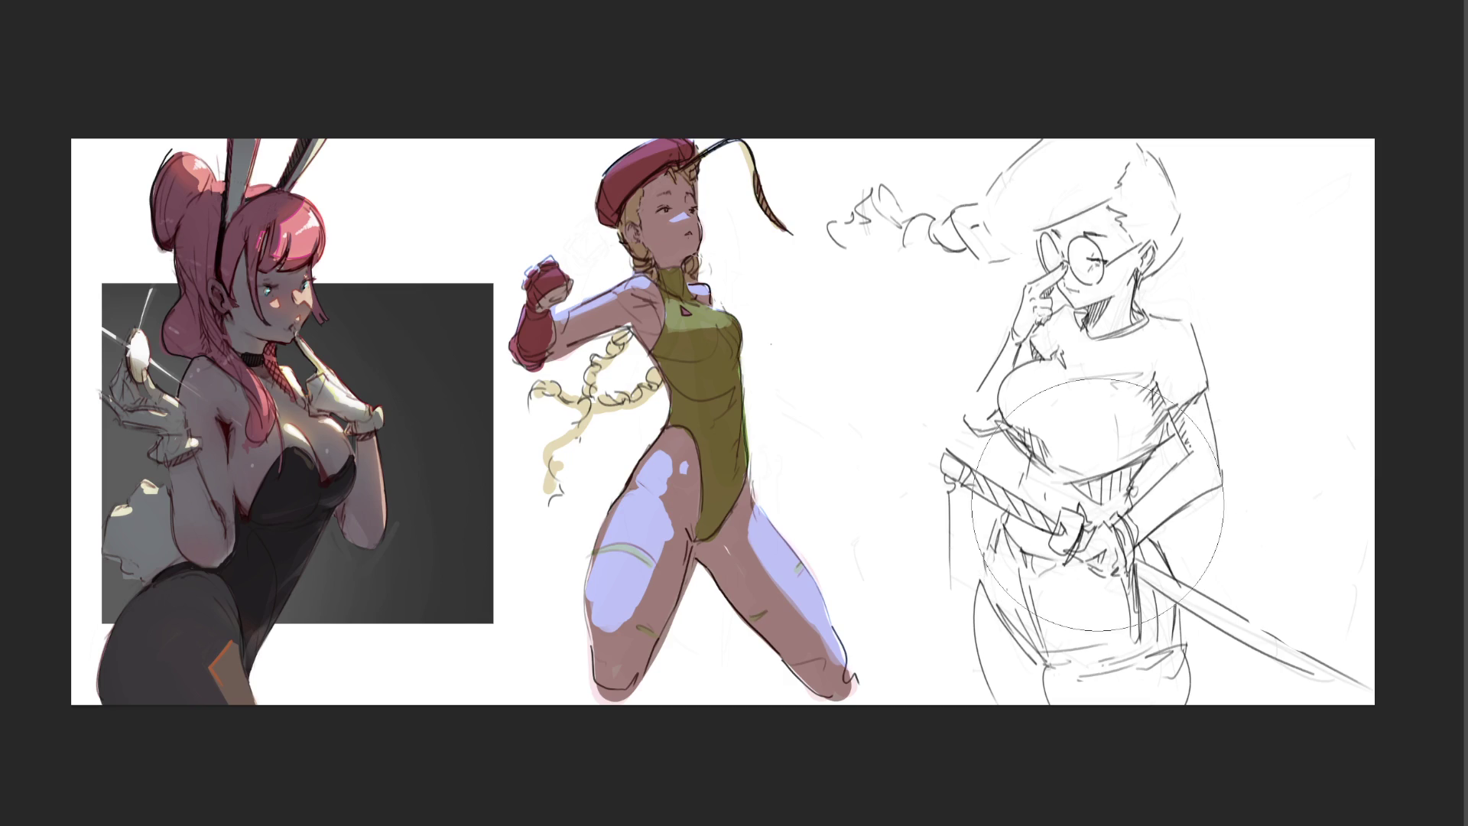
key(bracketleft)
key(bracketleft)
key(bracketleft)
key(bracketleft)
key(bracketleft)
key(bracketleft)
Step: Paint skin tone over the lavender highlights on the left knee and both thighs
drag(579, 615, 594, 608)
mouse_move(587, 583)
mouse_down()
mouse_move(600, 632)
mouse_move(622, 650)
mouse_move(639, 560)
mouse_up()
mouse_move(619, 625)
mouse_down()
mouse_move(668, 516)
mouse_move(660, 497)
mouse_up()
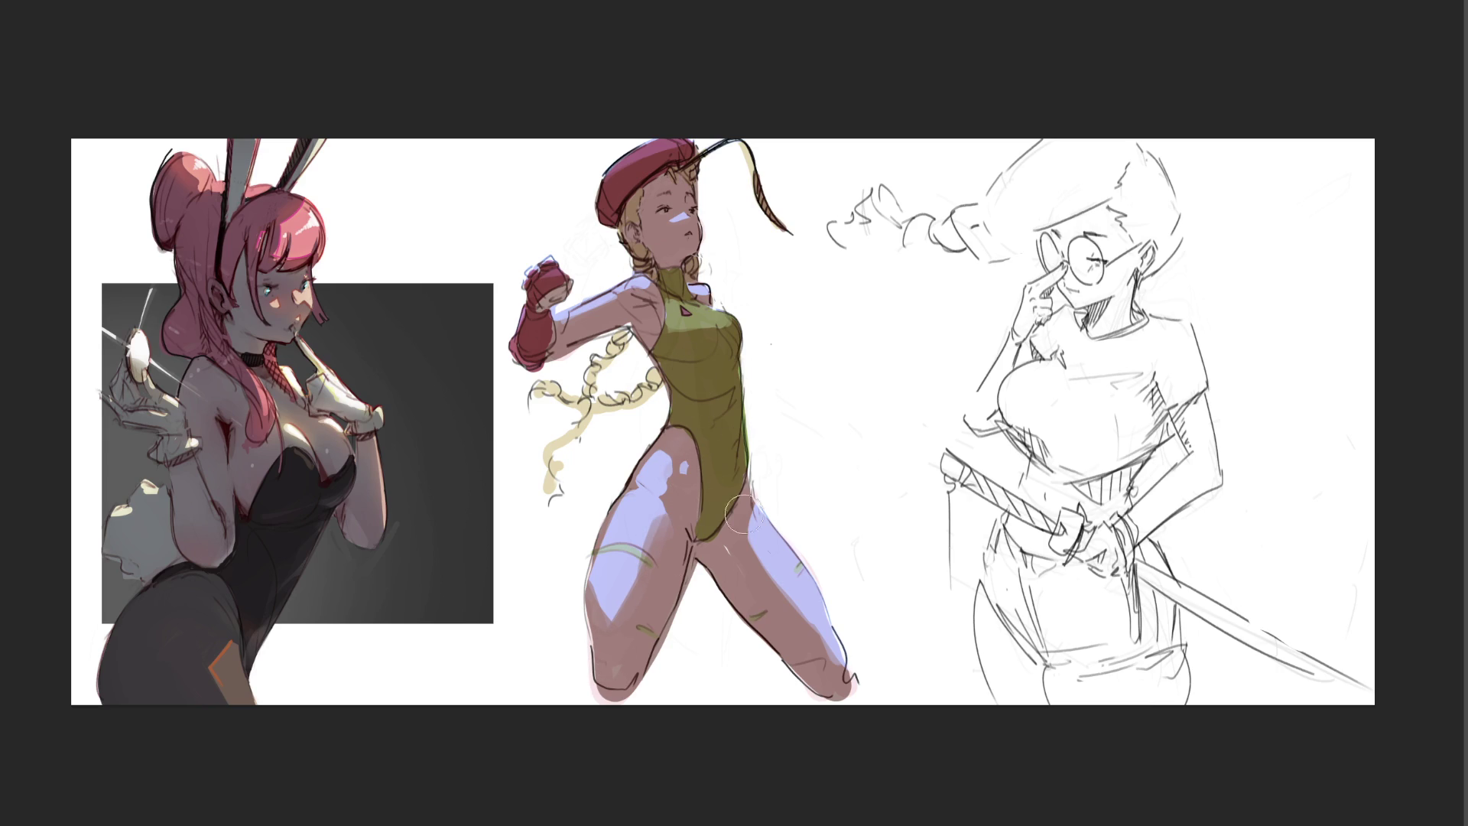
drag(742, 515, 850, 678)
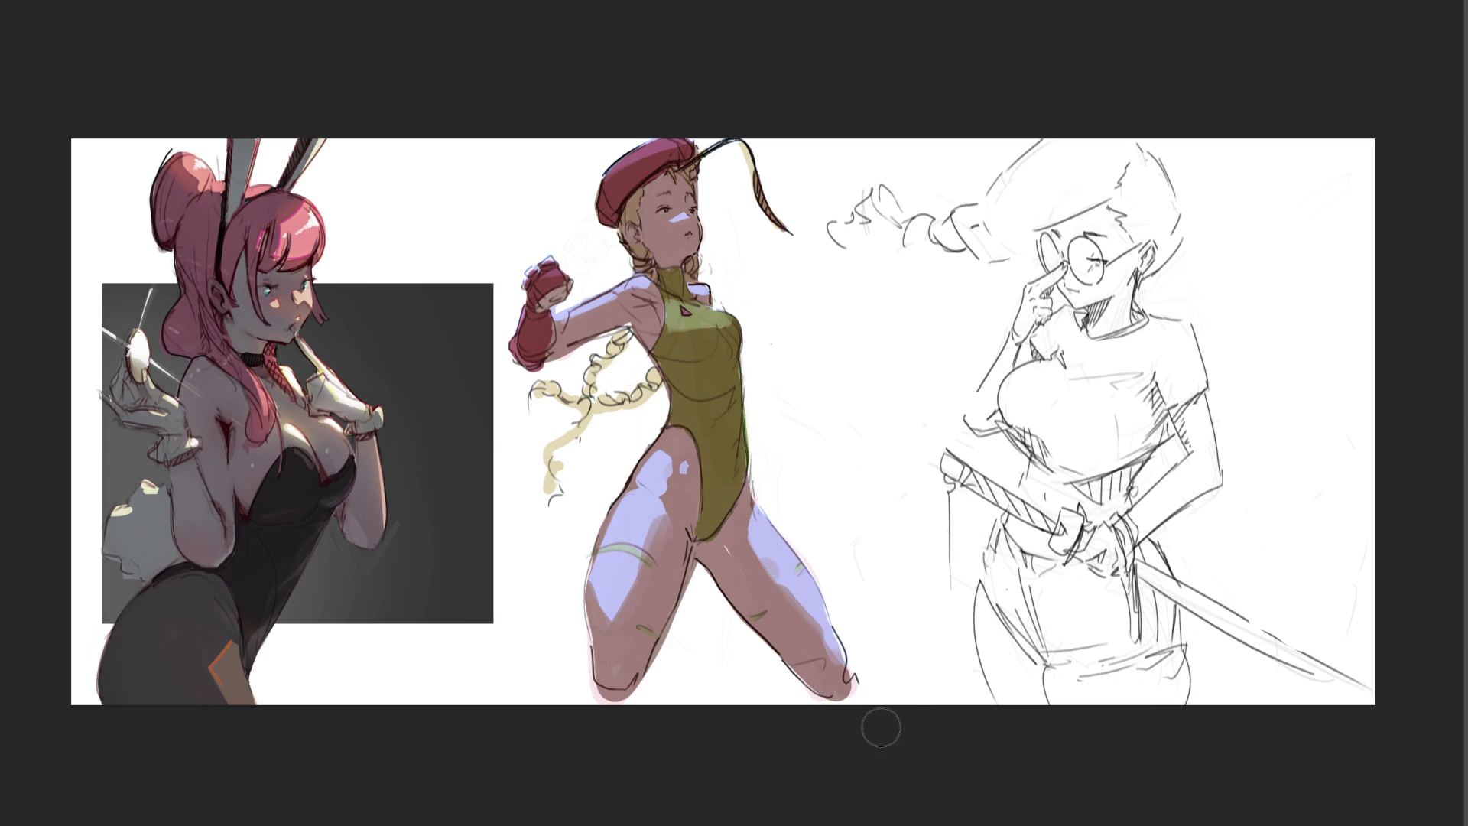
mouse_move(666, 511)
mouse_down()
mouse_move(624, 459)
mouse_move(602, 579)
mouse_up()
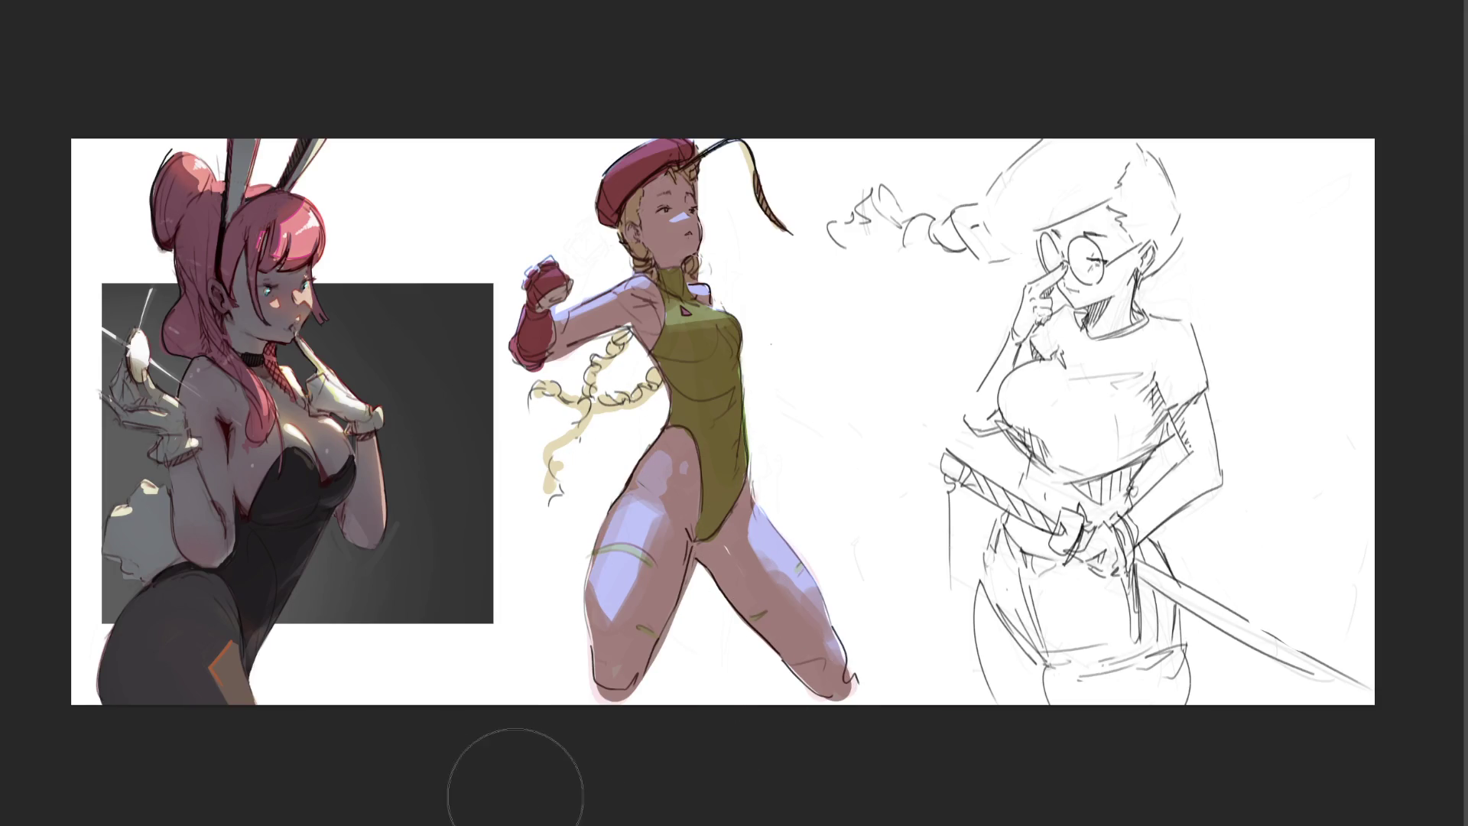
Step: Outline the bottom of the left knee and deepen the inner-thigh and right-thigh shading
drag(596, 678, 637, 689)
mouse_move(721, 595)
mouse_down()
mouse_move(669, 576)
mouse_move(628, 593)
mouse_up()
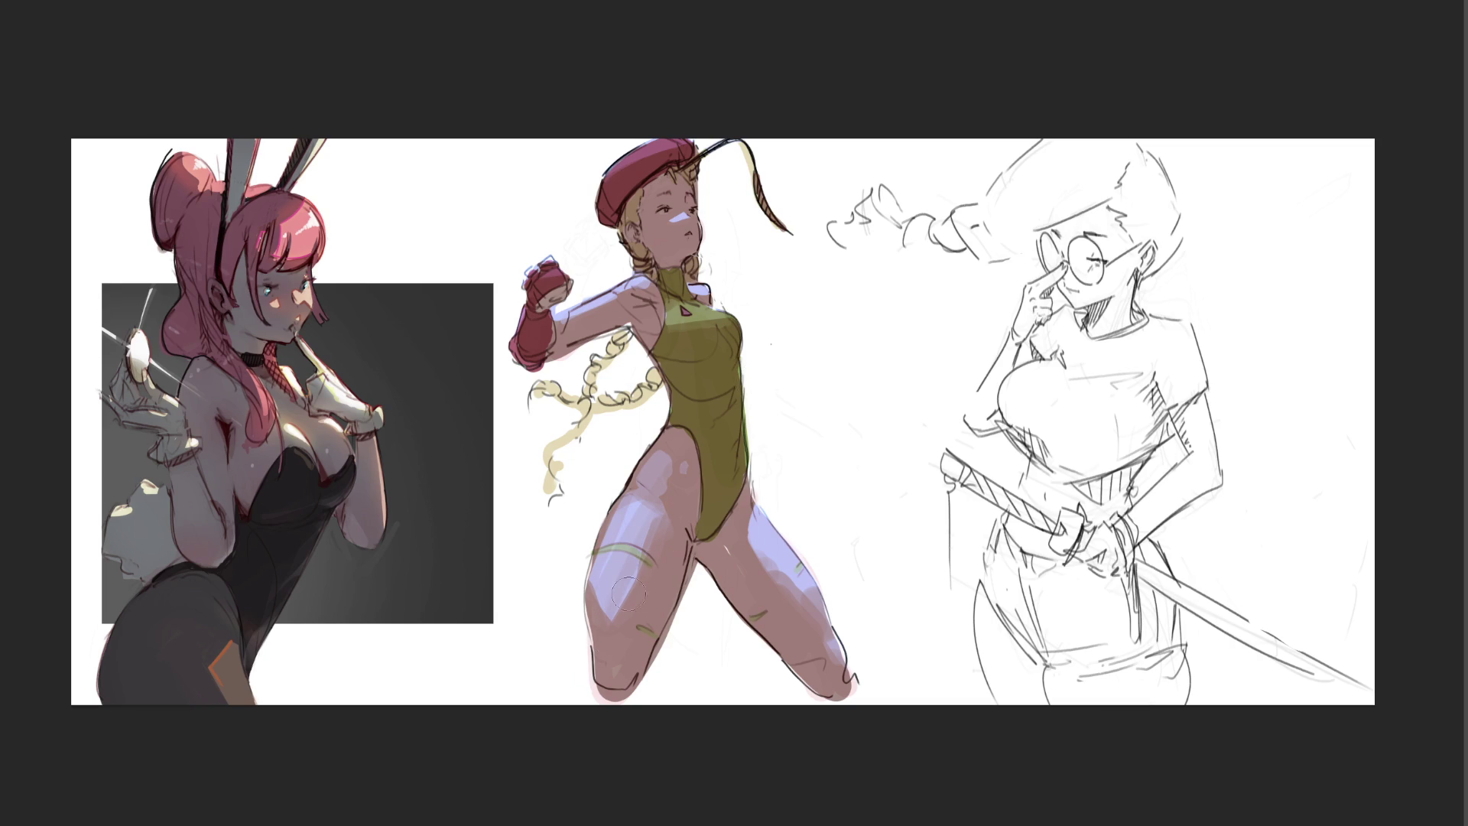
drag(757, 522, 792, 585)
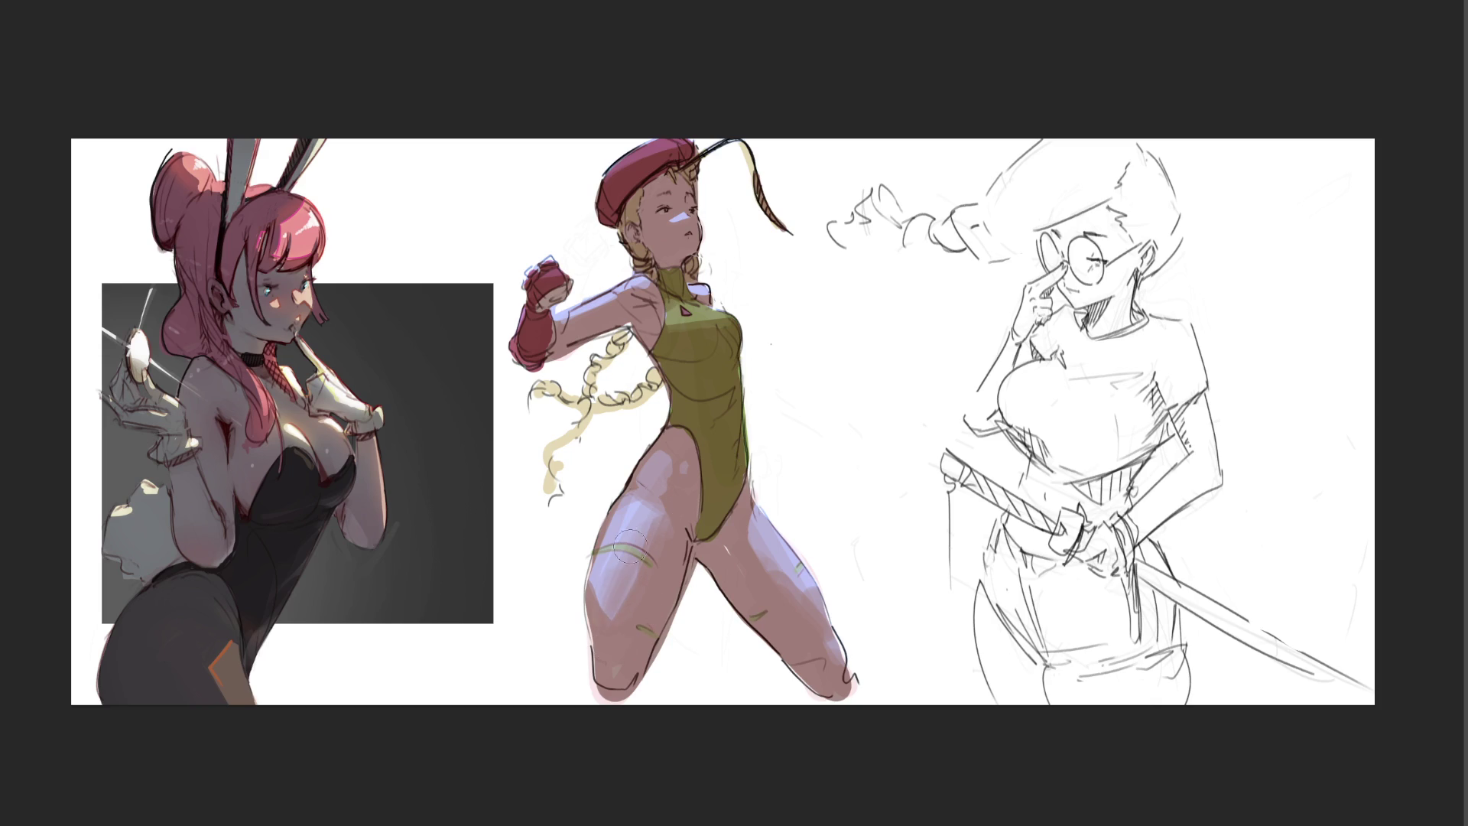
Step: Darken the thigh's left contour, add lavender to the upper right thigh and a light edge atop the beret
drag(634, 498, 605, 582)
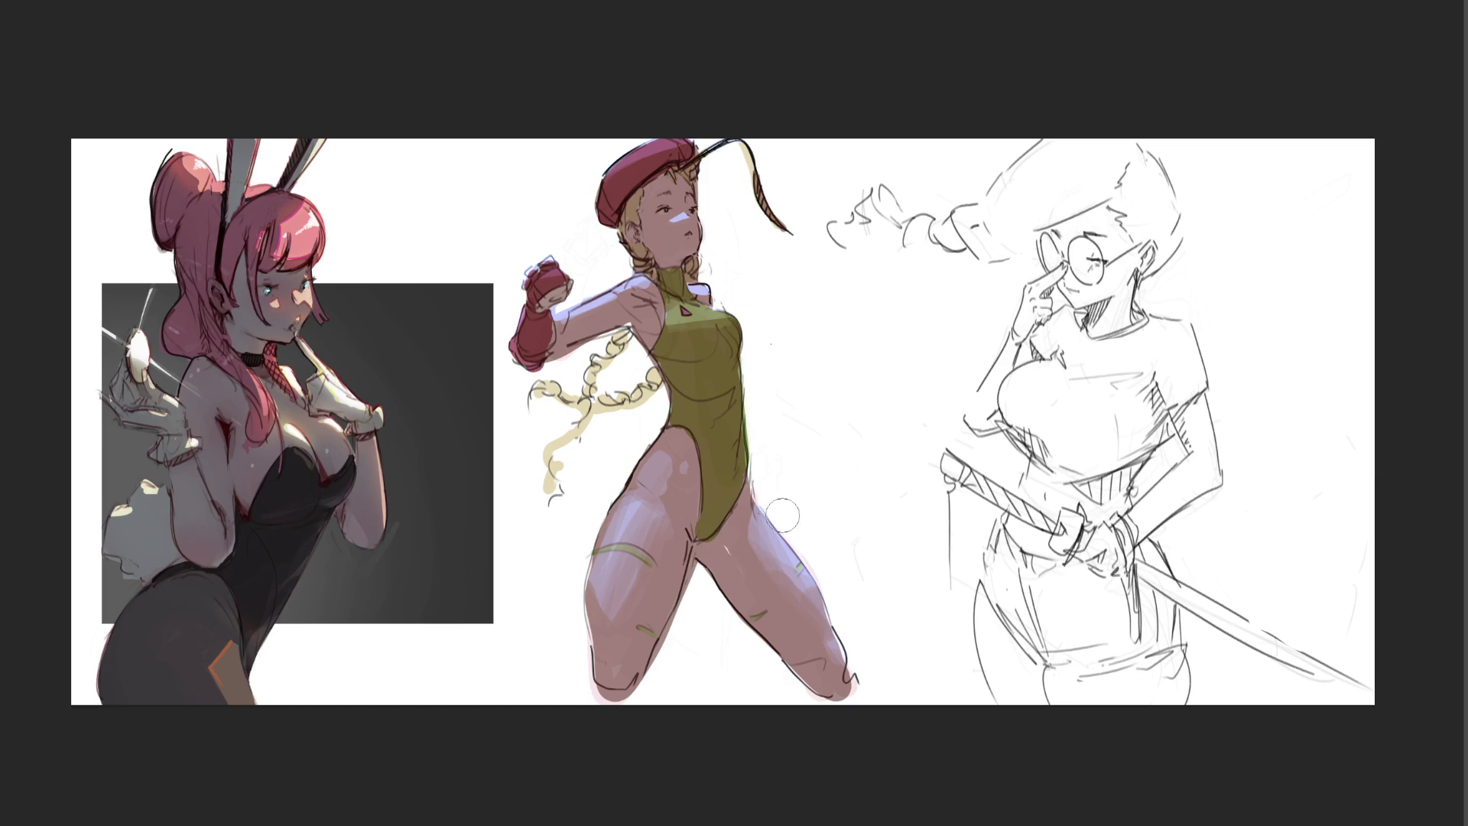
drag(785, 510, 803, 540)
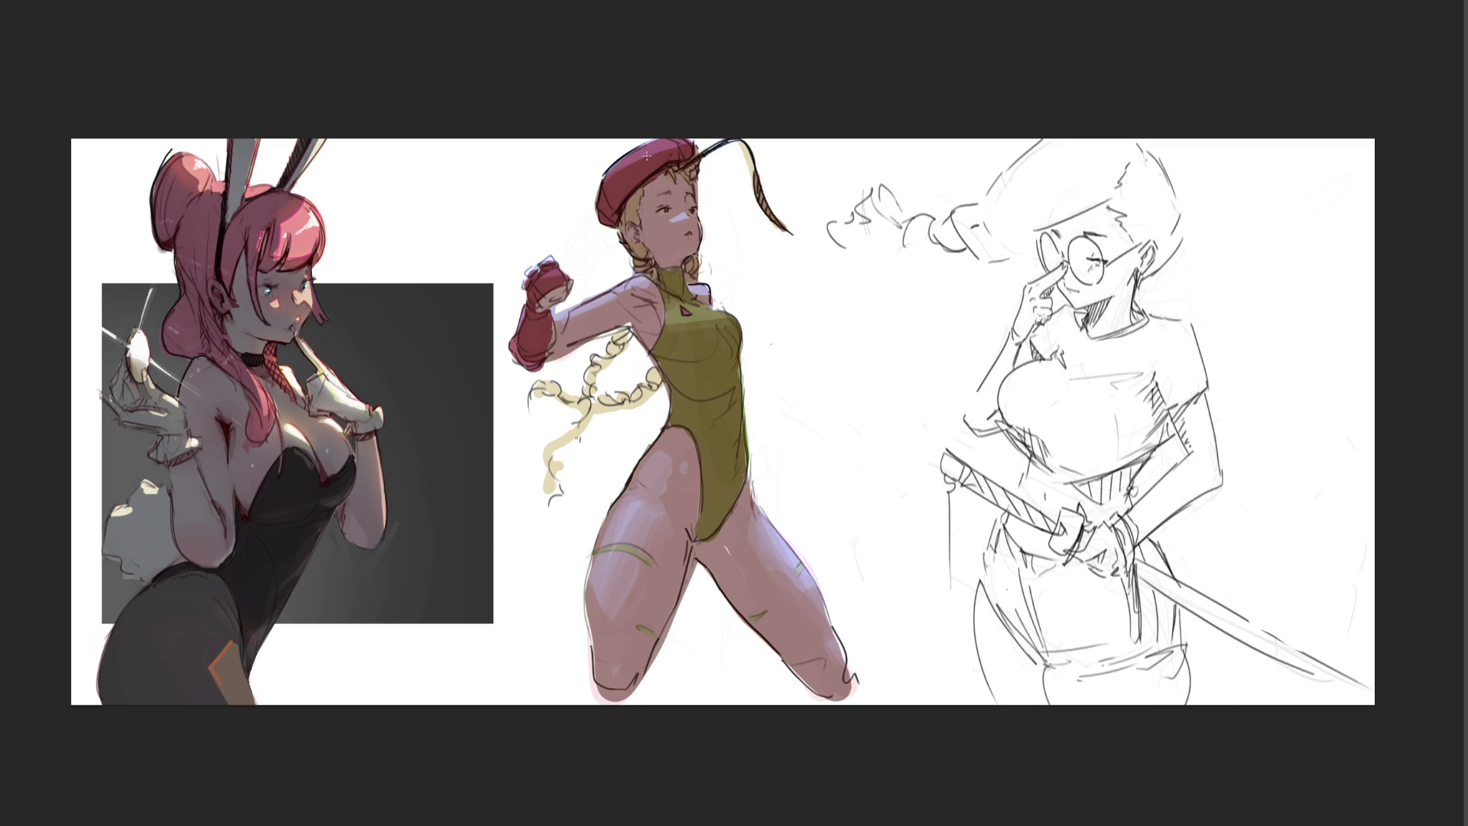
mouse_move(643, 151)
mouse_down()
mouse_move(674, 140)
mouse_move(620, 161)
mouse_move(685, 138)
mouse_move(608, 172)
mouse_move(680, 137)
mouse_up()
Step: Fill a magenta wedge beside the eye and paint red rim lights along the beret and raised arm
drag(669, 221, 685, 211)
drag(667, 222, 687, 215)
drag(605, 179, 687, 145)
mouse_move(557, 319)
mouse_down()
mouse_move(624, 292)
mouse_move(717, 290)
mouse_up()
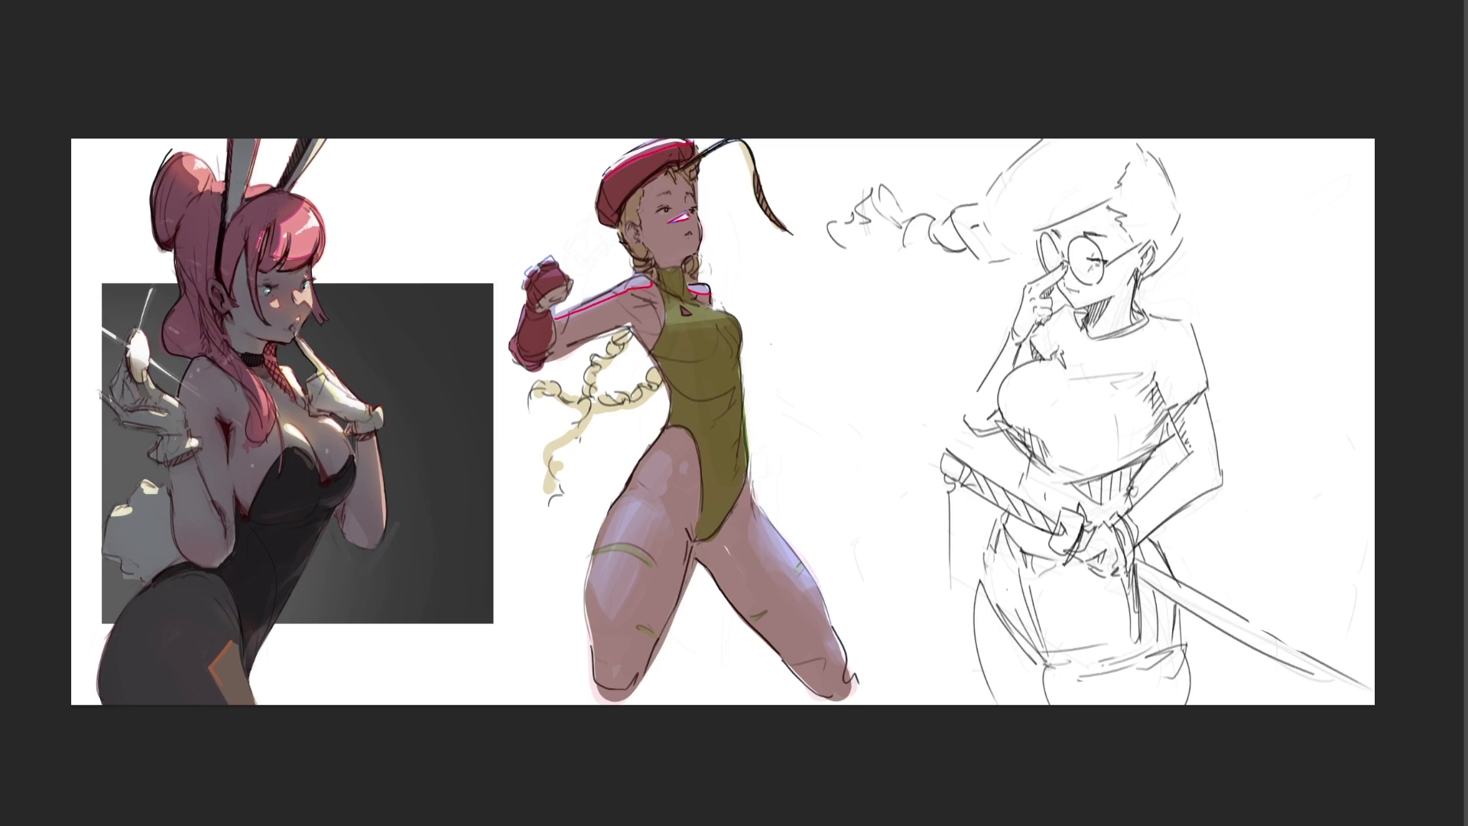
Step: Highlight the raised arm, shoulder and collar edge, then undo an over-bright thigh highlight
drag(568, 311, 634, 283)
drag(693, 292, 709, 286)
drag(642, 498, 633, 517)
key(ctrl+z)
Step: Darken the inner thigh contour, lasso the inner right leg and fill it dark maroon
mouse_move(693, 558)
mouse_down()
mouse_move(819, 695)
mouse_move(753, 492)
mouse_move(695, 561)
mouse_move(722, 546)
mouse_up()
key(l)
key(alt+BackSpace)
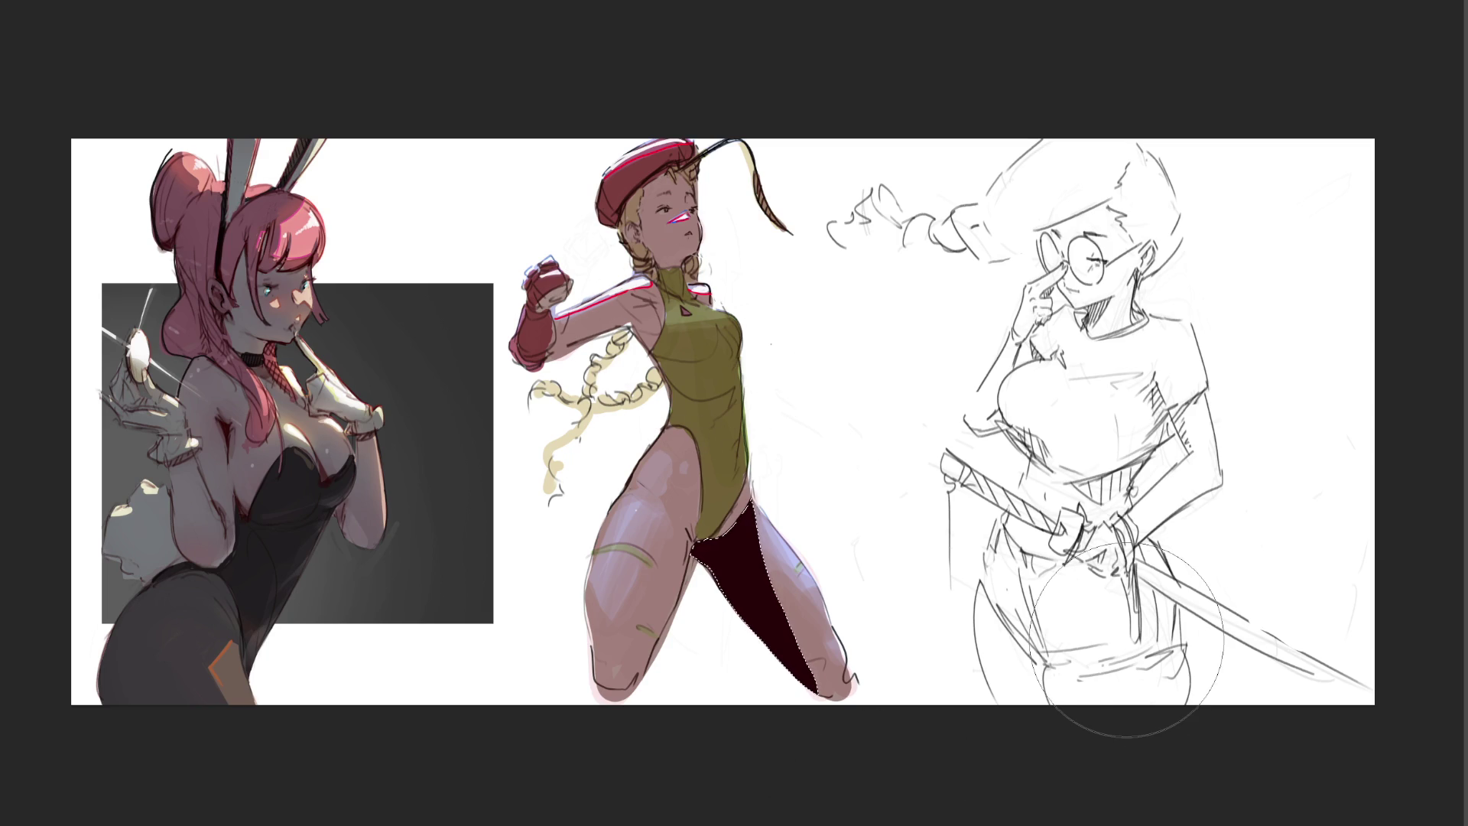
Step: Zoom out to the whole canvas and adjust the brush size with the bracket keys
key(ctrl+minus)
key(ctrl+minus)
key(ctrl+minus)
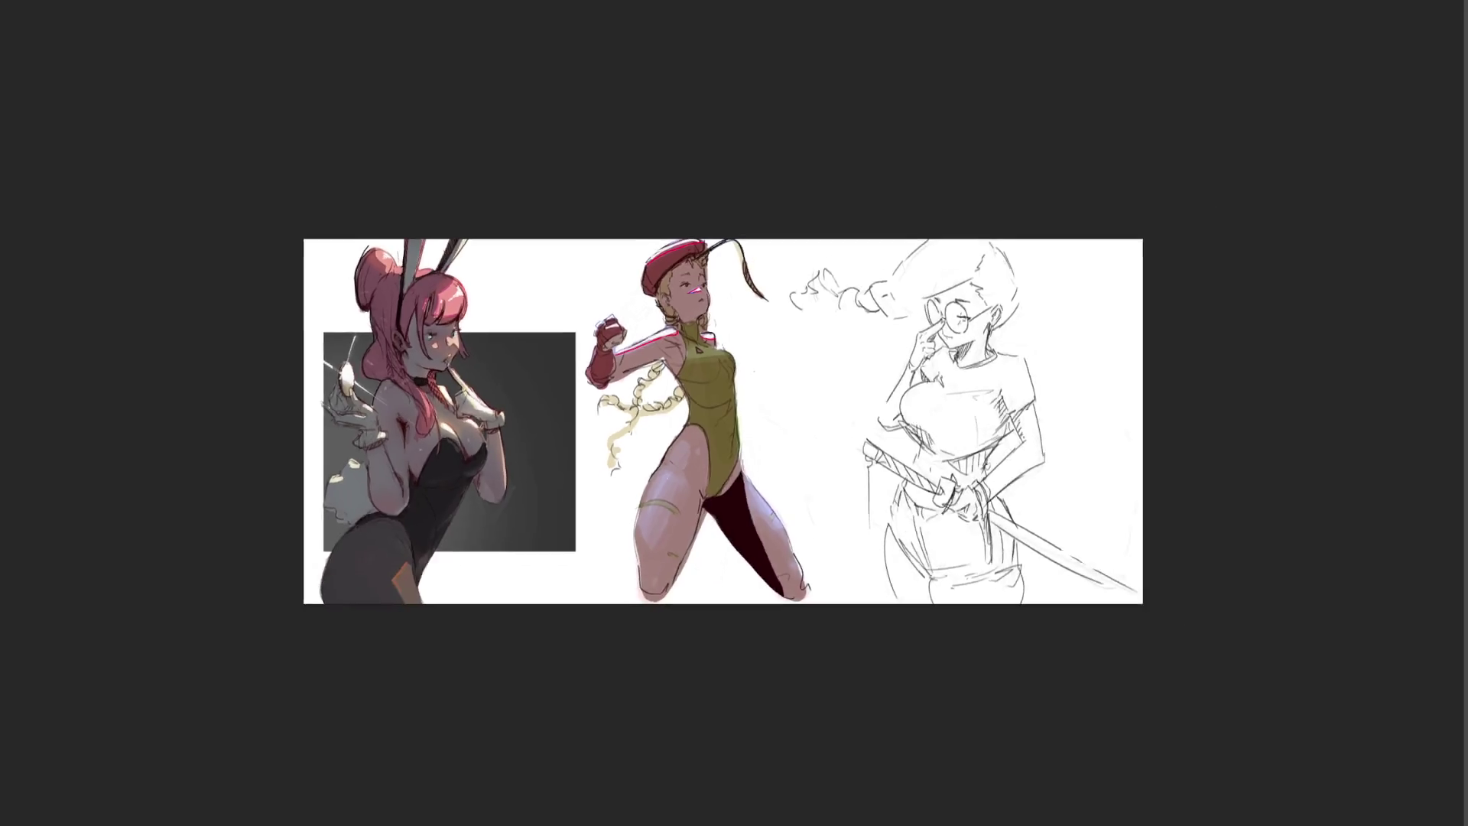
key(bracketright)
key(bracketright)
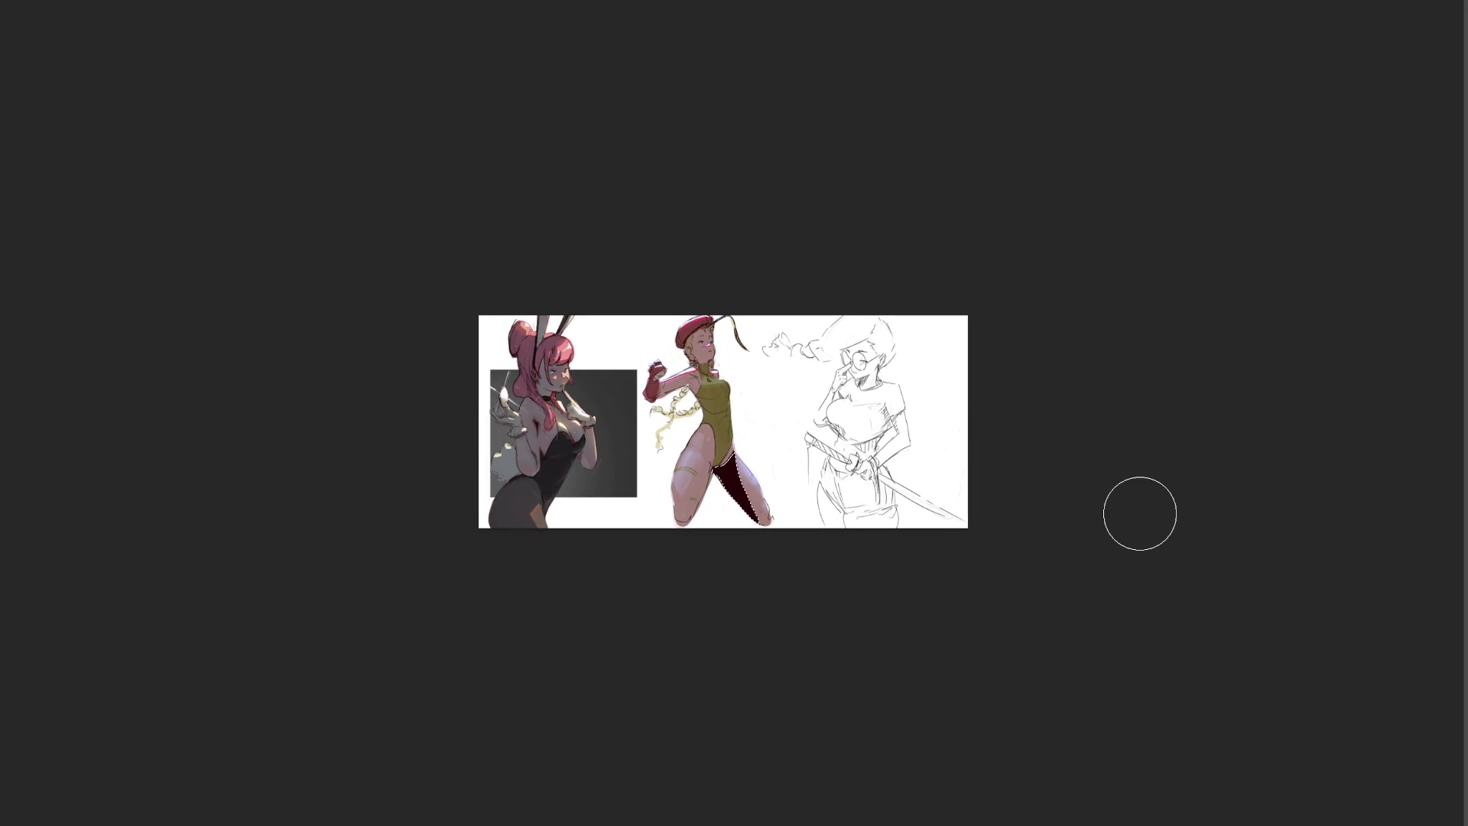
key(bracketright)
key(bracketright)
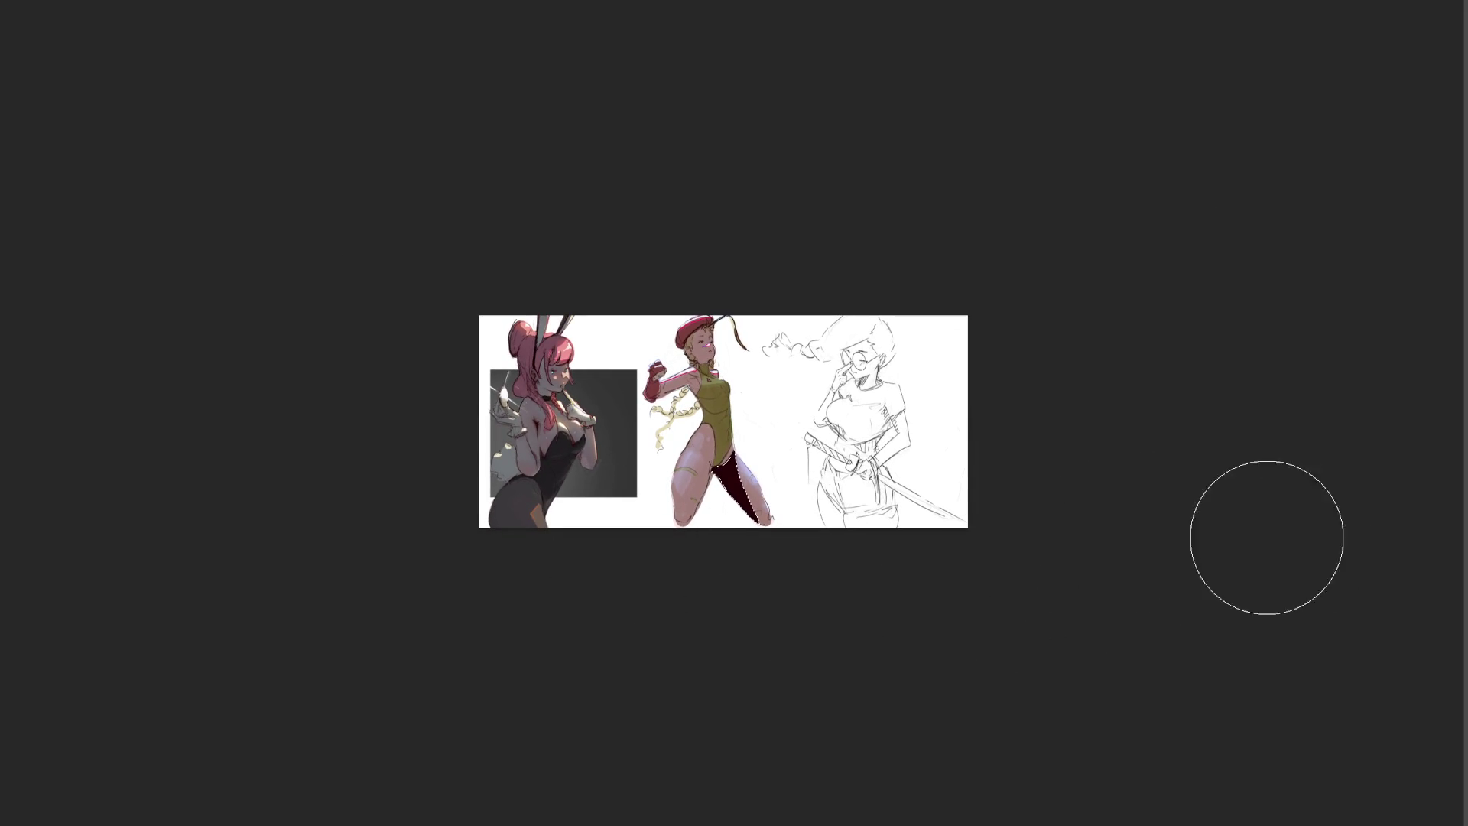
key(bracketleft)
key(bracketleft)
key(bracketleft)
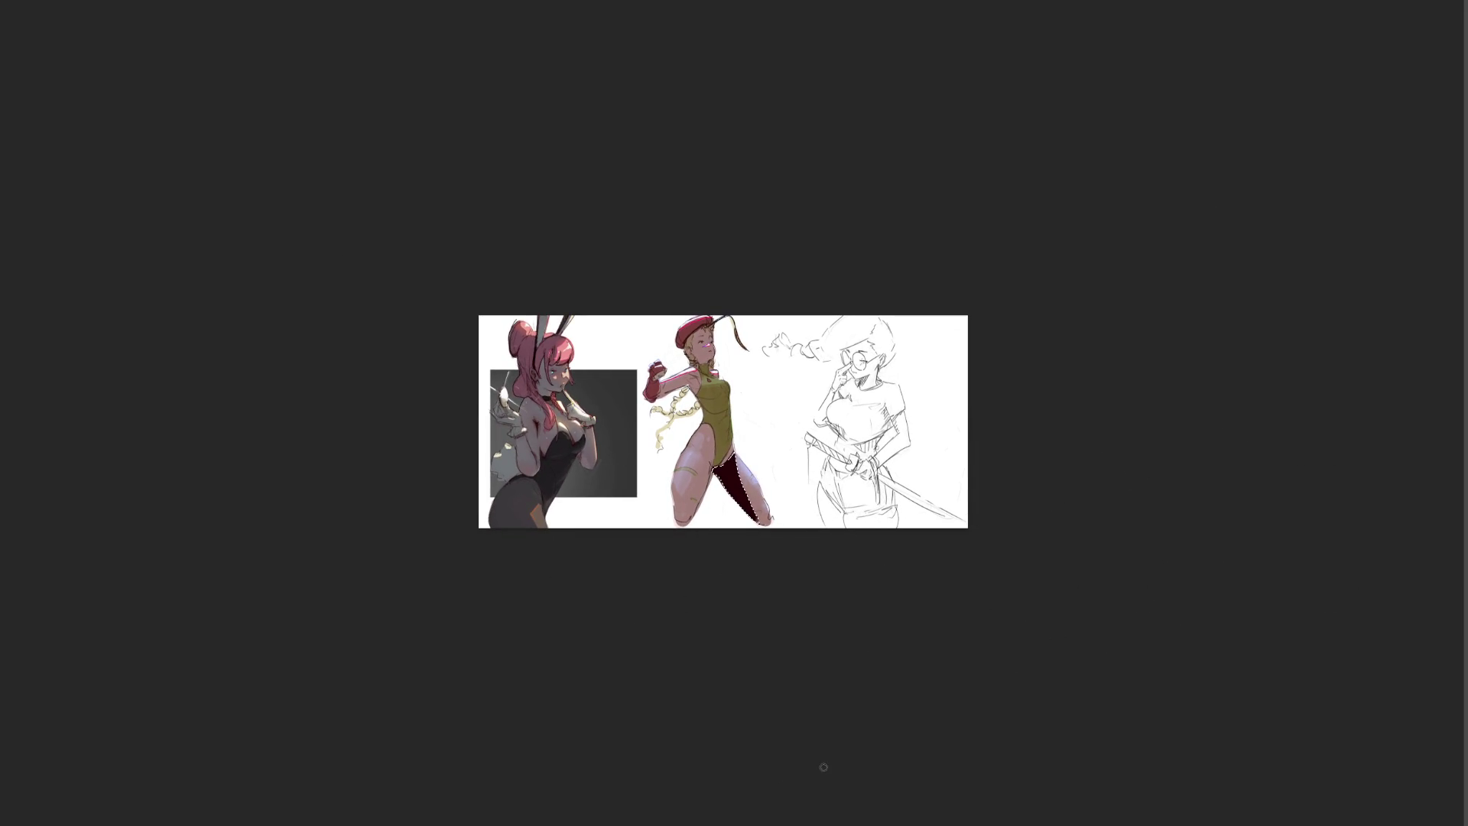
key(bracketright)
key(bracketright)
key(bracketright)
key(bracketright)
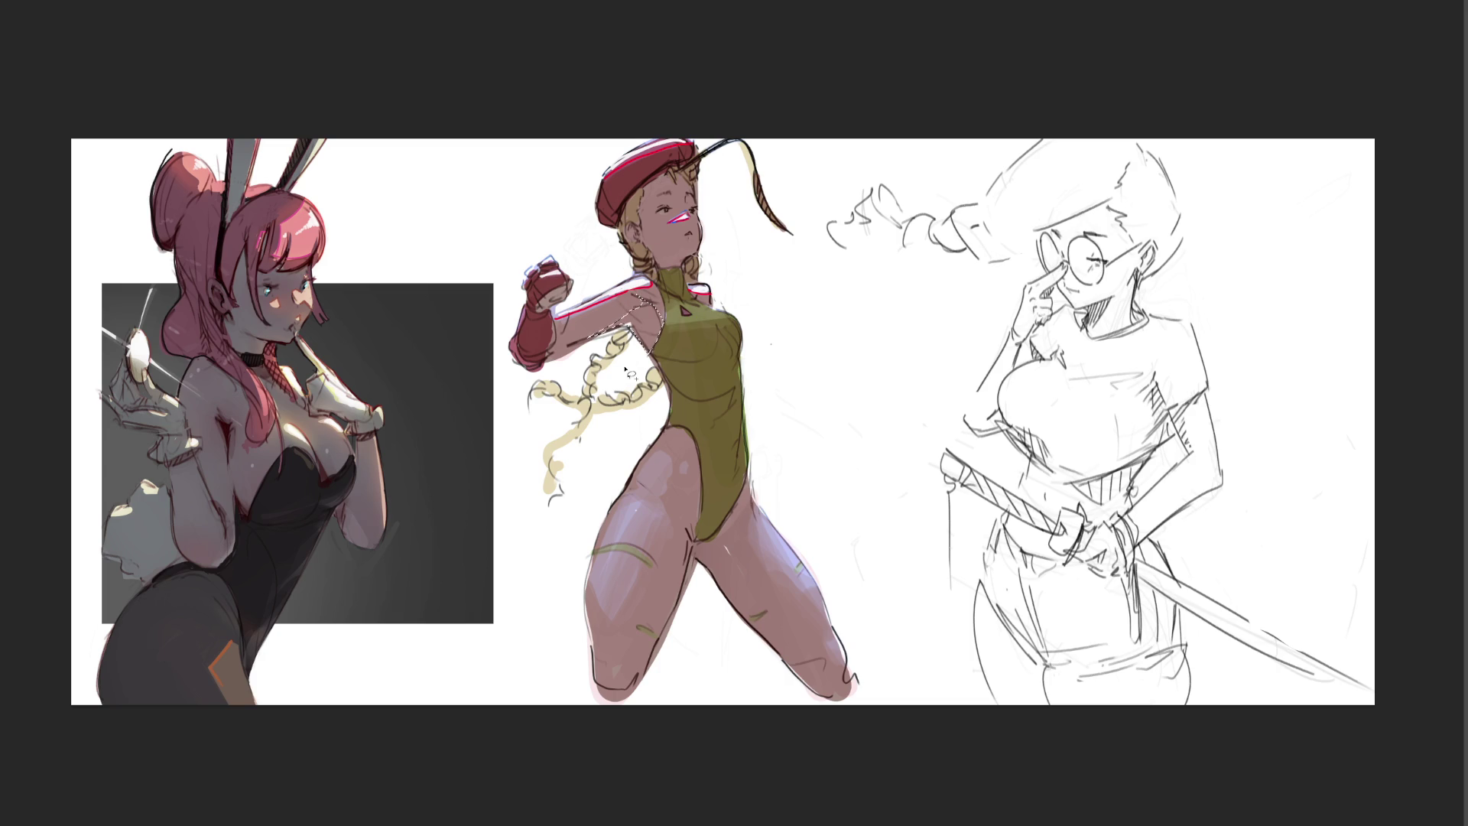
Step: Fill the selected armpit area of the bodysuit dark with the Paint Bucket and shrink the brush
click(656, 328)
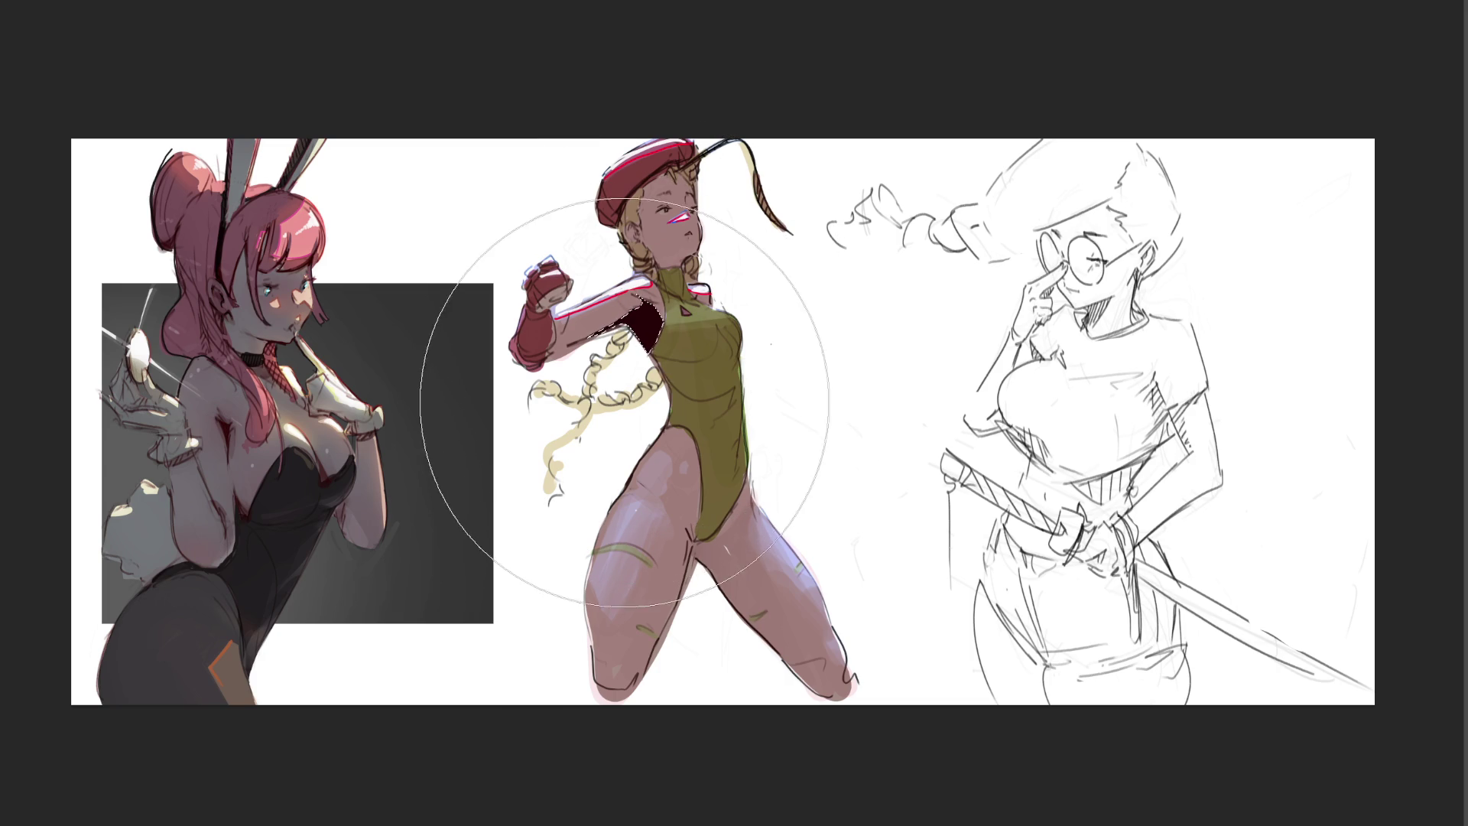
key(bracketleft)
key(bracketleft)
key(bracketleft)
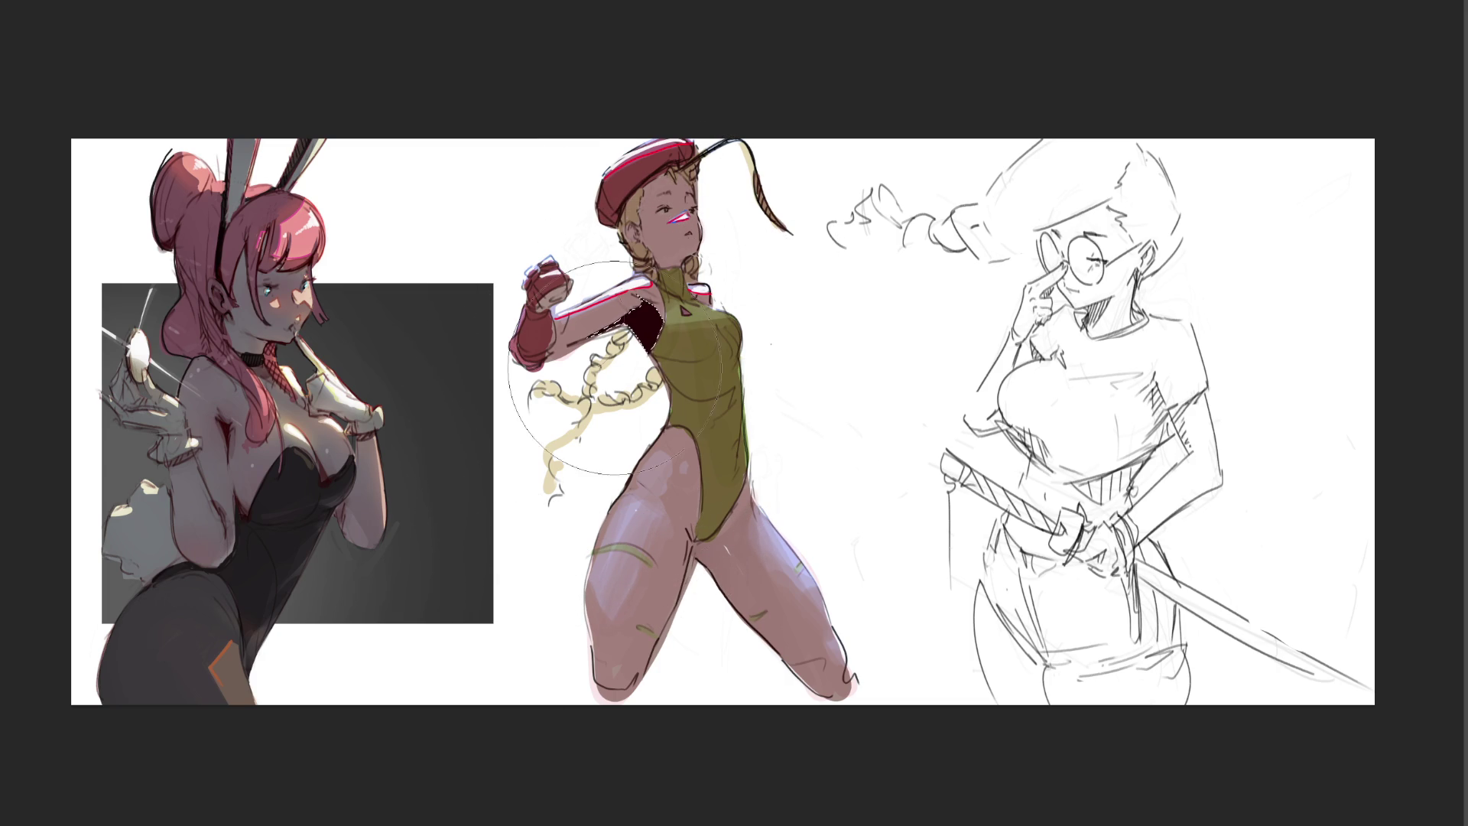
key(bracketleft)
key(bracketleft)
key(bracketleft)
Step: Lighten the dark shoulder patch, cover stray chest sketch lines and paint a blue rim light along the right leg
key(bracketright)
key(bracketright)
key(bracketright)
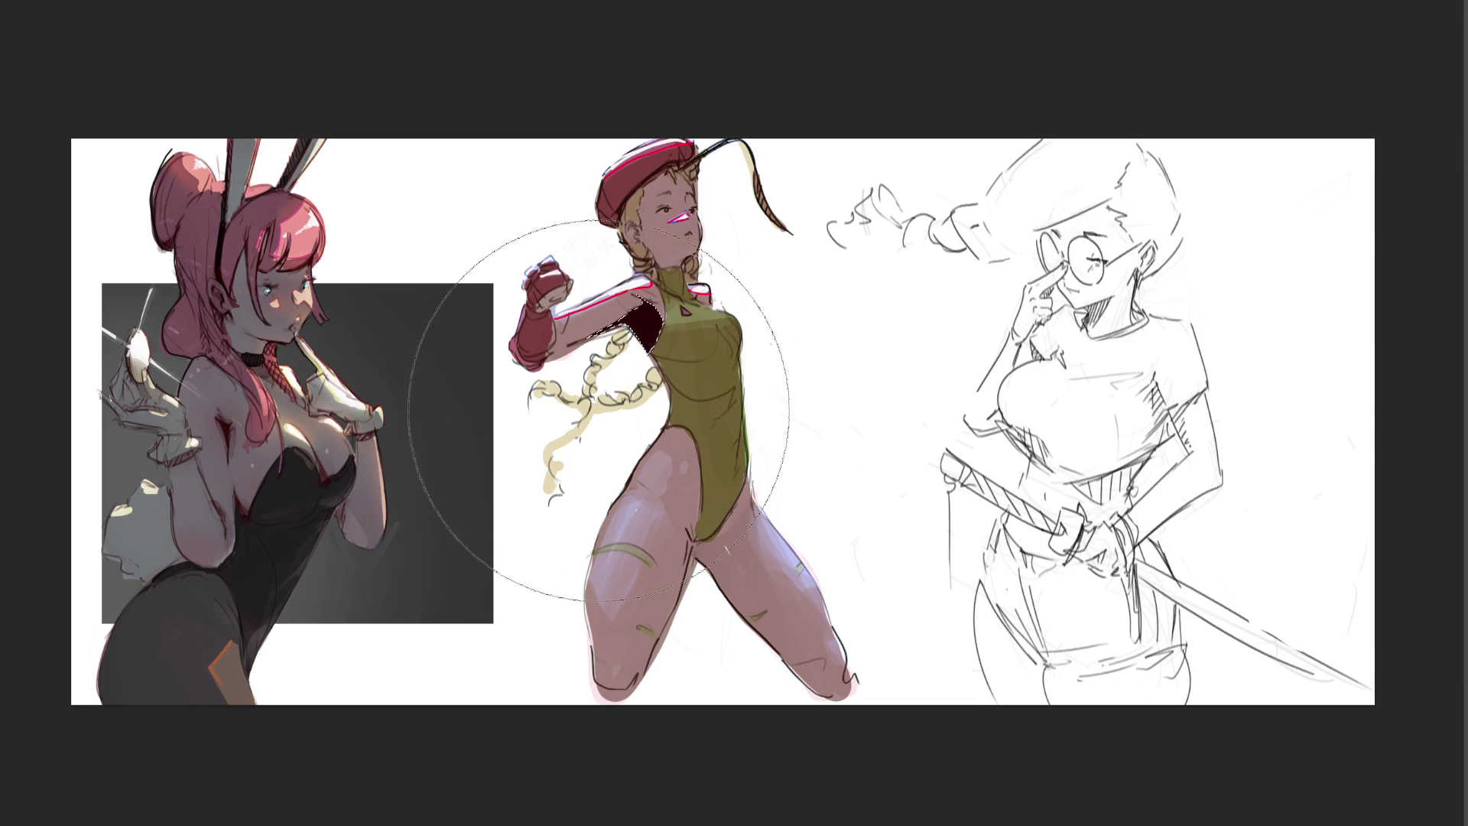
key(bracketleft)
key(bracketleft)
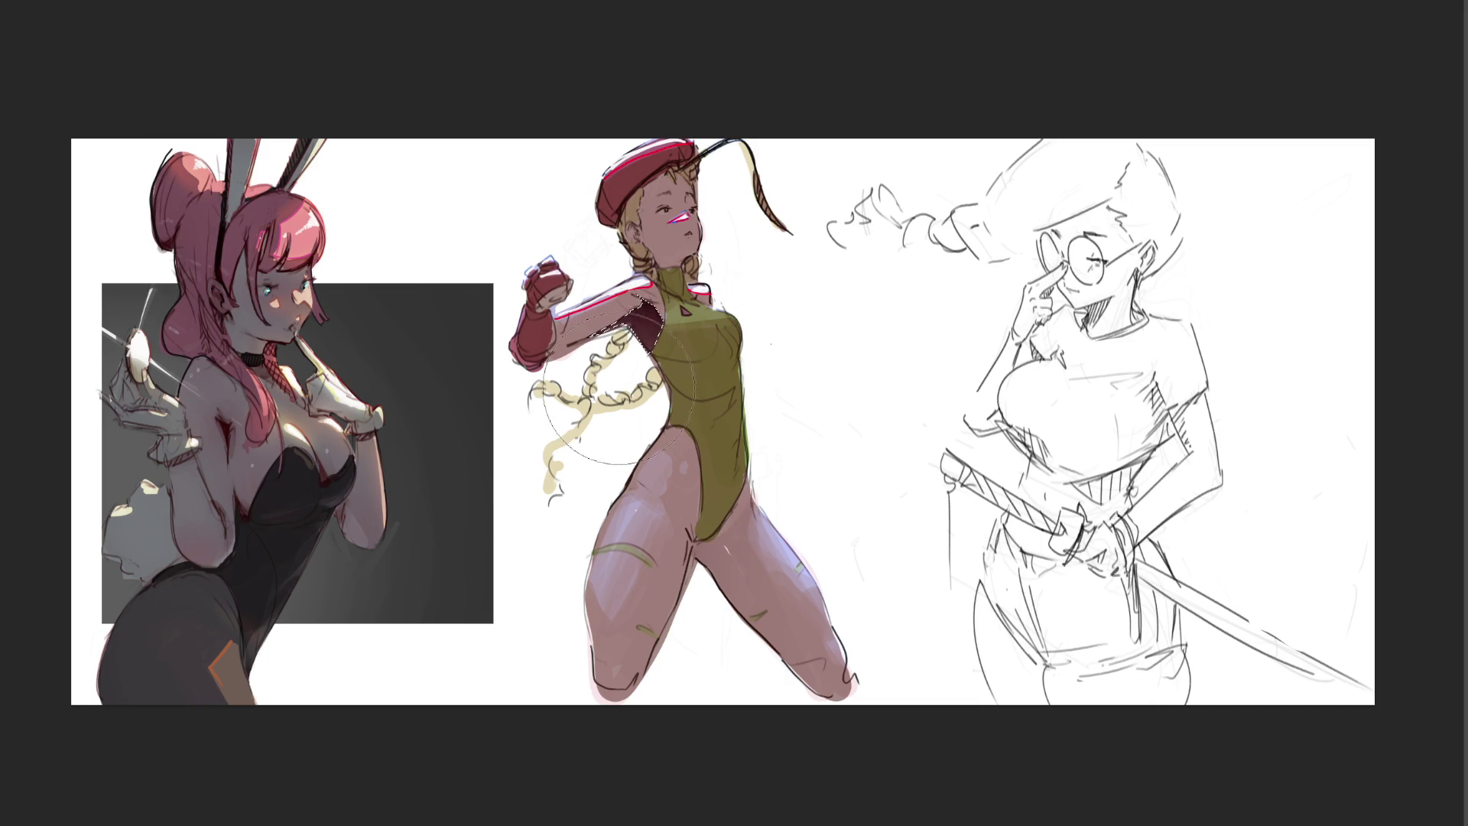
key(bracketleft)
key(bracketleft)
key(bracketleft)
drag(637, 342, 649, 322)
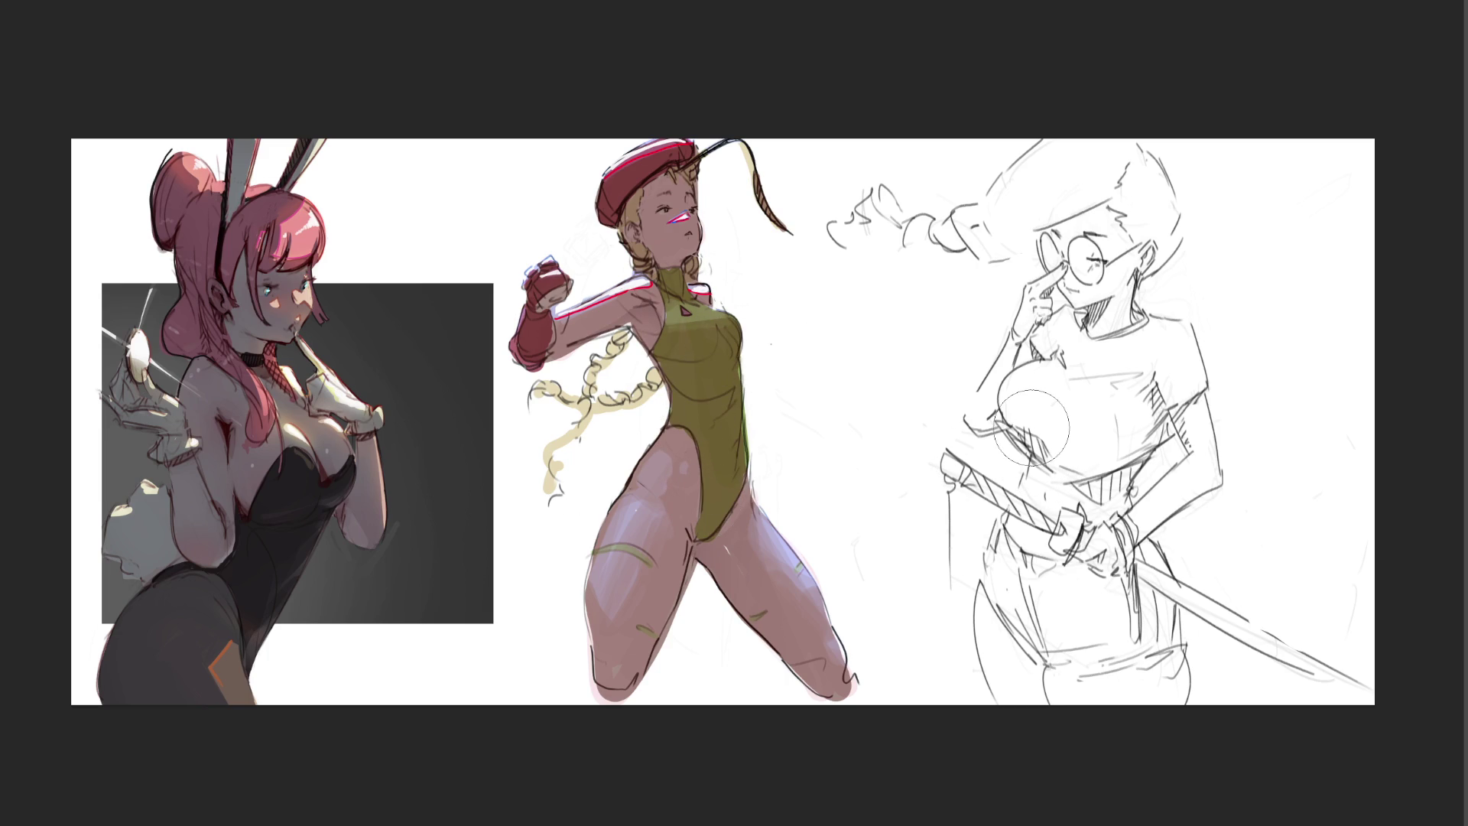
drag(1034, 426, 1024, 399)
drag(751, 505, 850, 658)
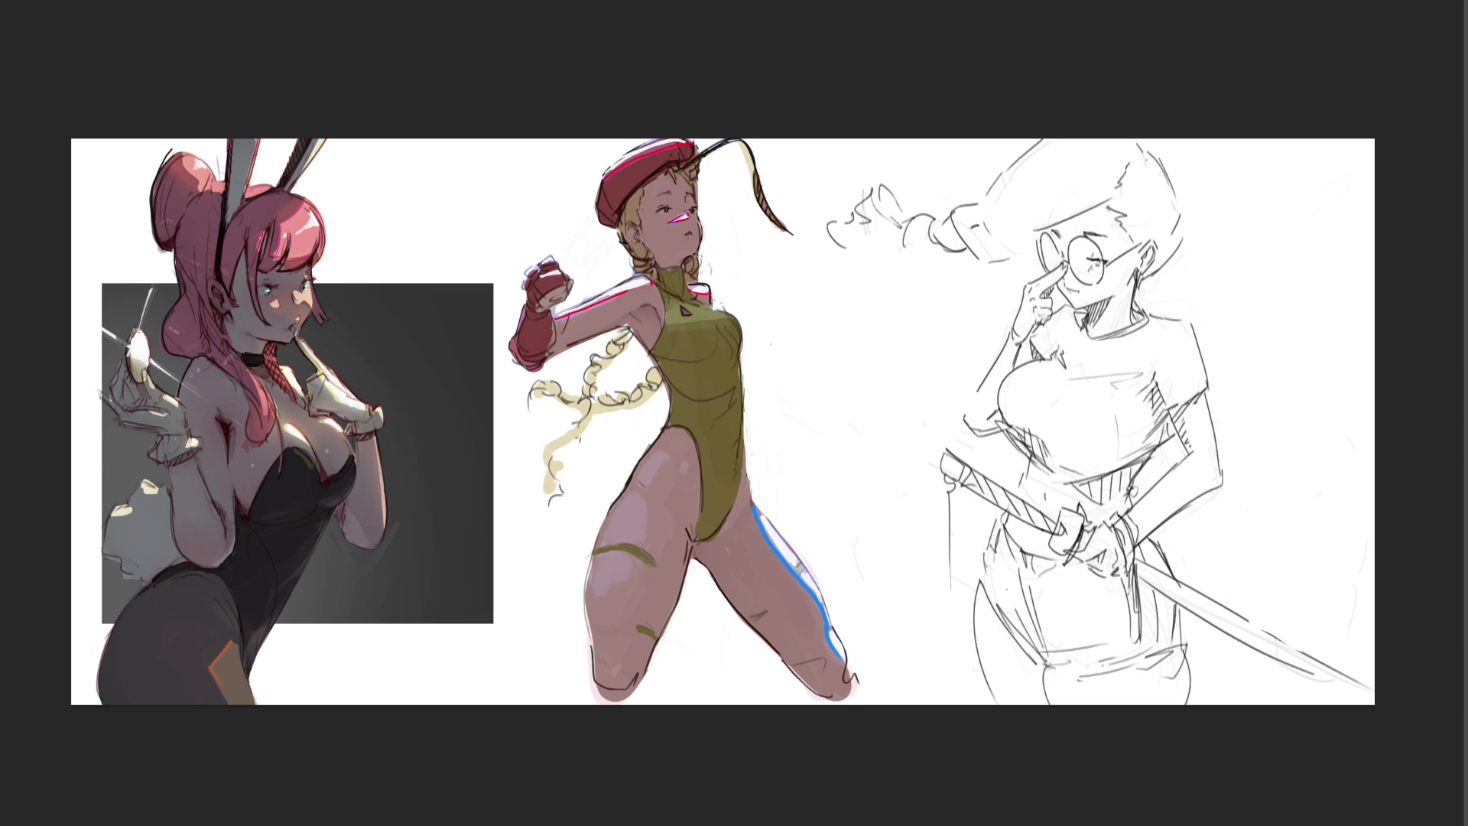
Step: Draw a red outline along the right edge of the beret character's leg, redrawing the upper part
drag(757, 507, 849, 658)
drag(756, 501, 809, 570)
drag(760, 508, 819, 583)
key(ctrl+z)
key(ctrl+z)
key(ctrl+z)
key(ctrl+z)
Step: Highlight the left hip and add rib lines down the turtleneck collar and leotard
mouse_move(649, 453)
mouse_down()
mouse_move(635, 477)
mouse_move(650, 454)
mouse_up()
drag(833, 642, 821, 657)
mouse_move(661, 270)
mouse_down()
mouse_move(663, 289)
mouse_move(682, 286)
mouse_move(683, 422)
mouse_up()
drag(685, 313, 709, 450)
mouse_move(690, 303)
mouse_down()
mouse_move(719, 356)
mouse_move(708, 502)
mouse_up()
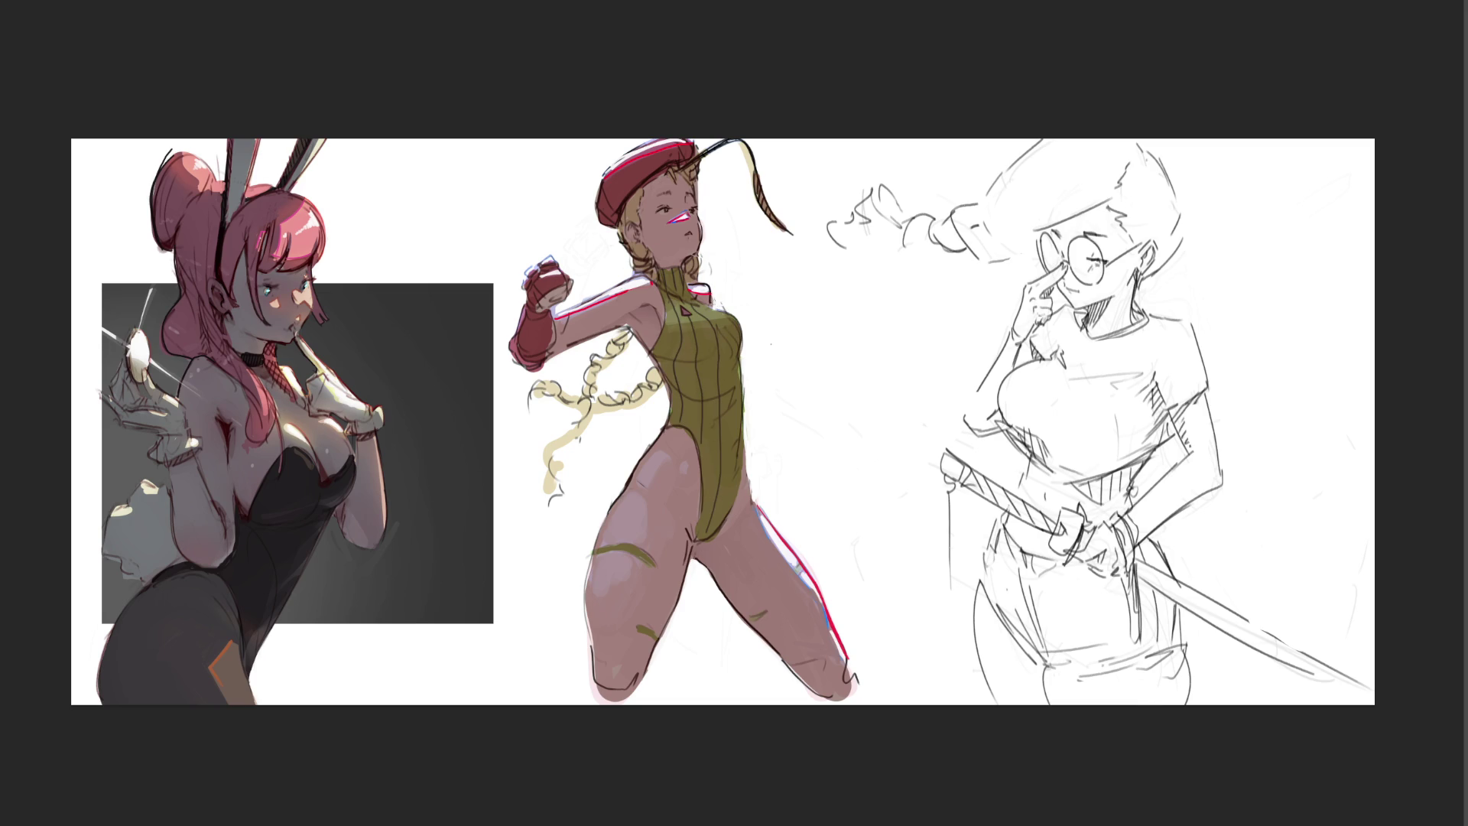
Step: Add another vertical rib stripe down the right side of the green leotard
mouse_move(712, 309)
mouse_down()
mouse_move(731, 332)
mouse_move(736, 494)
mouse_up()
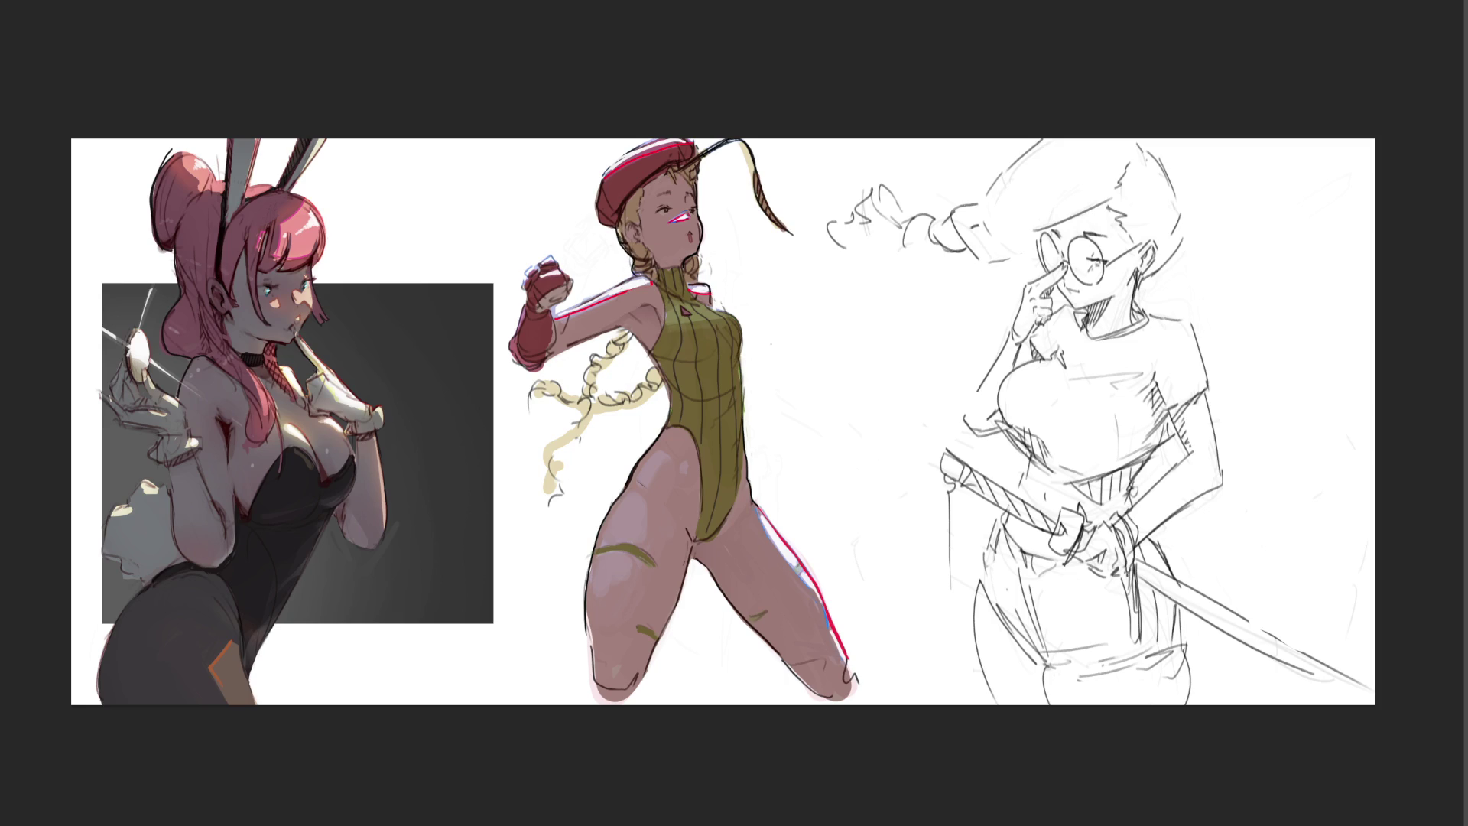
Step: Stroke dark accents along the neck hairline, braid, torso's right edge and upper arm
drag(695, 259, 694, 285)
mouse_move(619, 325)
mouse_down()
mouse_move(587, 366)
mouse_move(587, 396)
mouse_move(640, 391)
mouse_move(657, 365)
mouse_move(660, 381)
mouse_up()
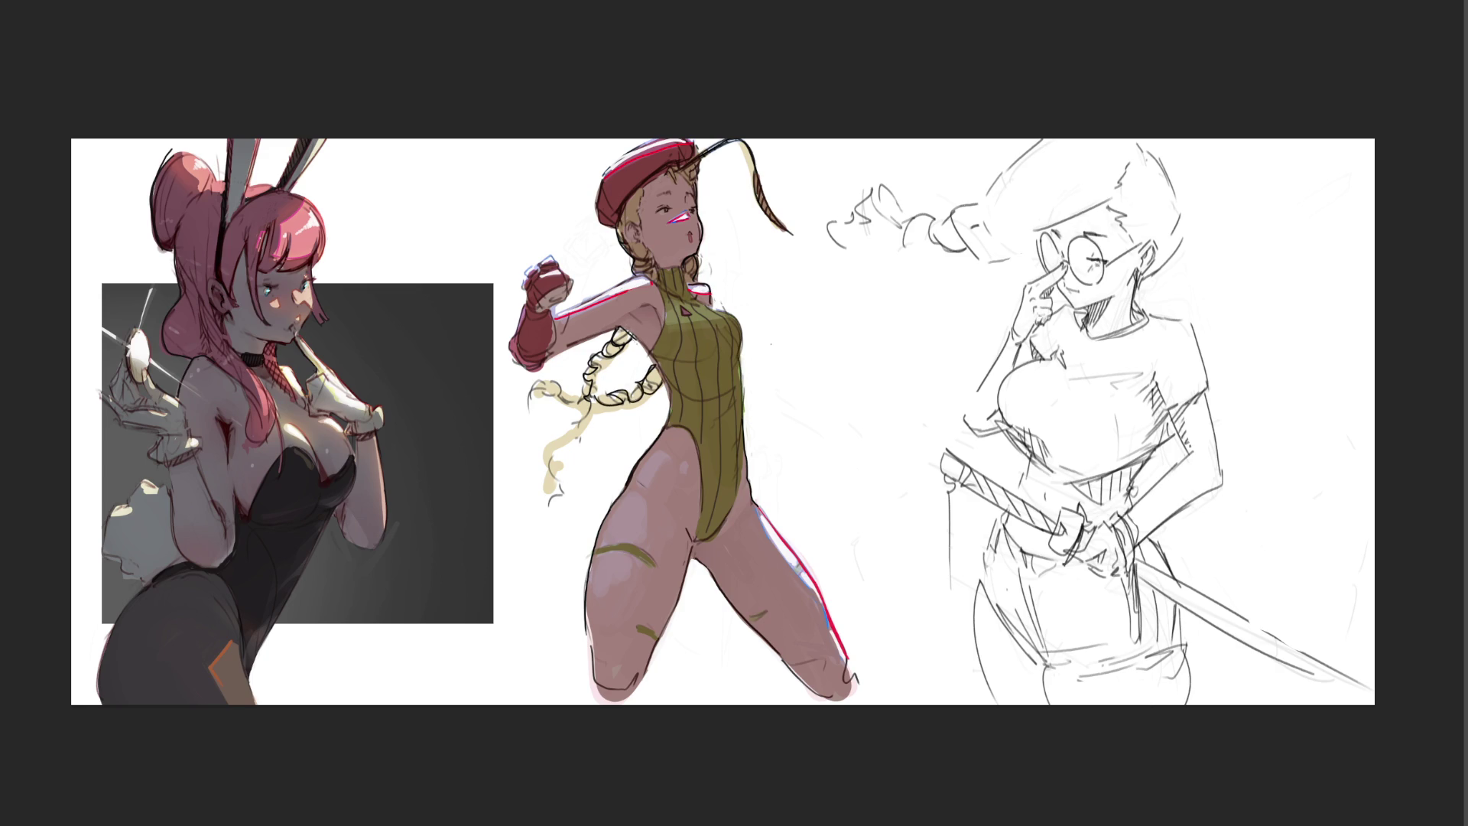
drag(657, 357, 648, 367)
drag(735, 317, 741, 415)
drag(549, 321, 652, 275)
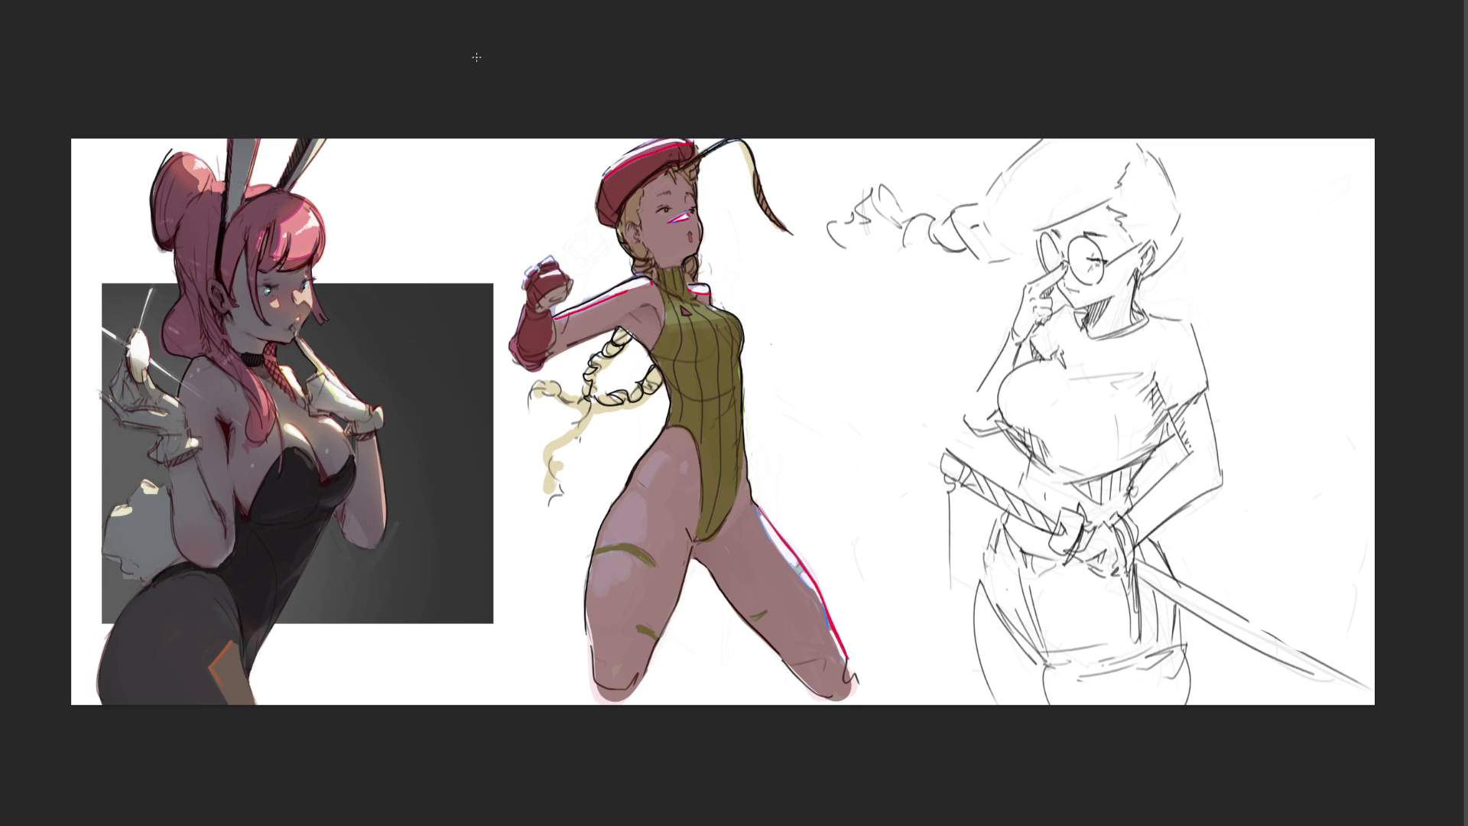
Step: Undo a grey stroke on the beret, then repaint the face, arms and legs in warm tan skin
mouse_move(641, 202)
mouse_down()
mouse_move(608, 201)
mouse_move(689, 143)
mouse_move(679, 186)
mouse_up()
key(ctrl+z)
drag(636, 260, 670, 183)
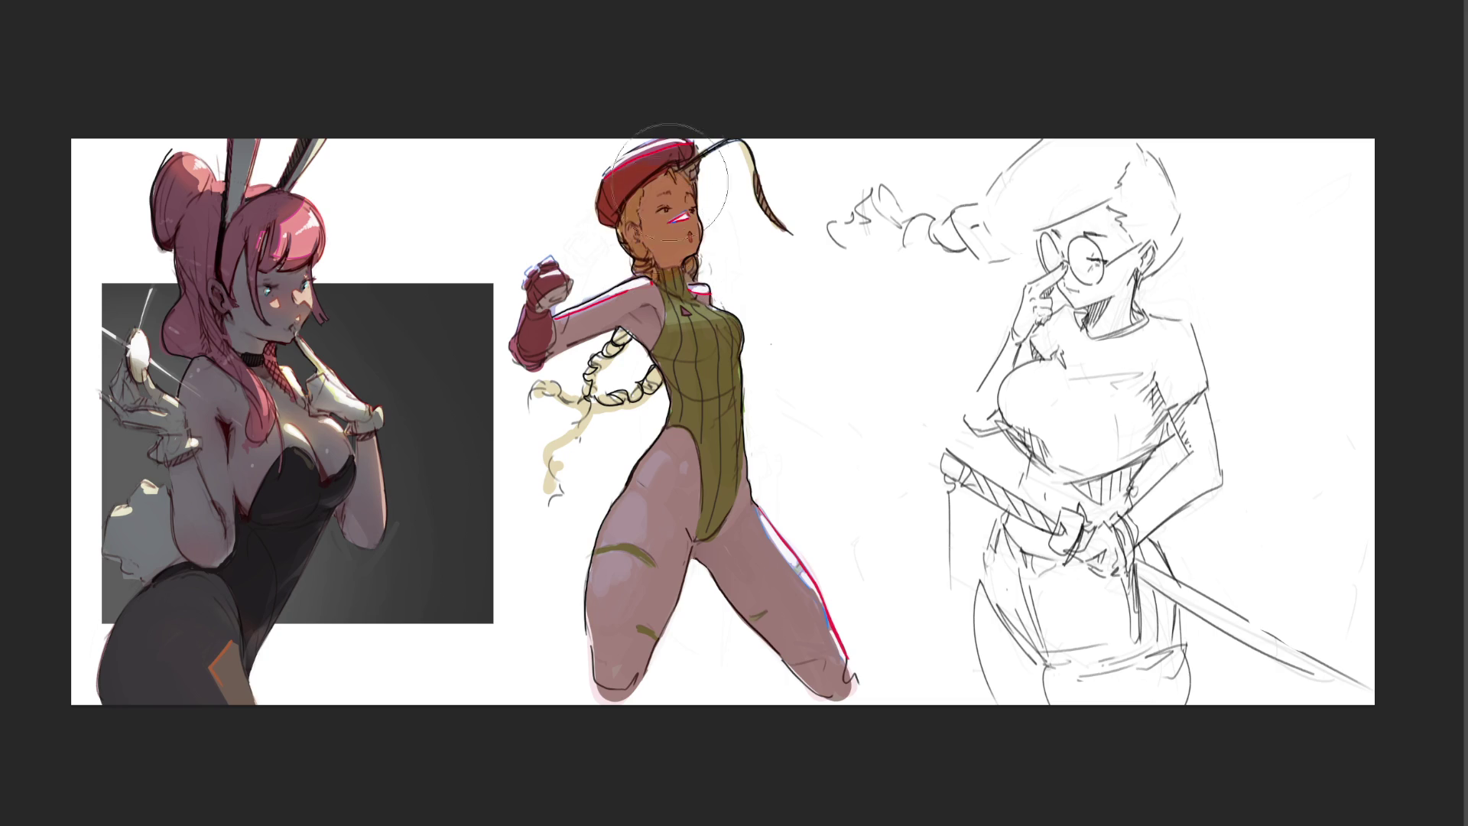
drag(643, 293, 608, 401)
mouse_move(539, 275)
mouse_down()
mouse_move(580, 557)
mouse_move(639, 672)
mouse_up()
mouse_move(734, 504)
mouse_down()
mouse_move(826, 666)
mouse_move(812, 539)
mouse_up()
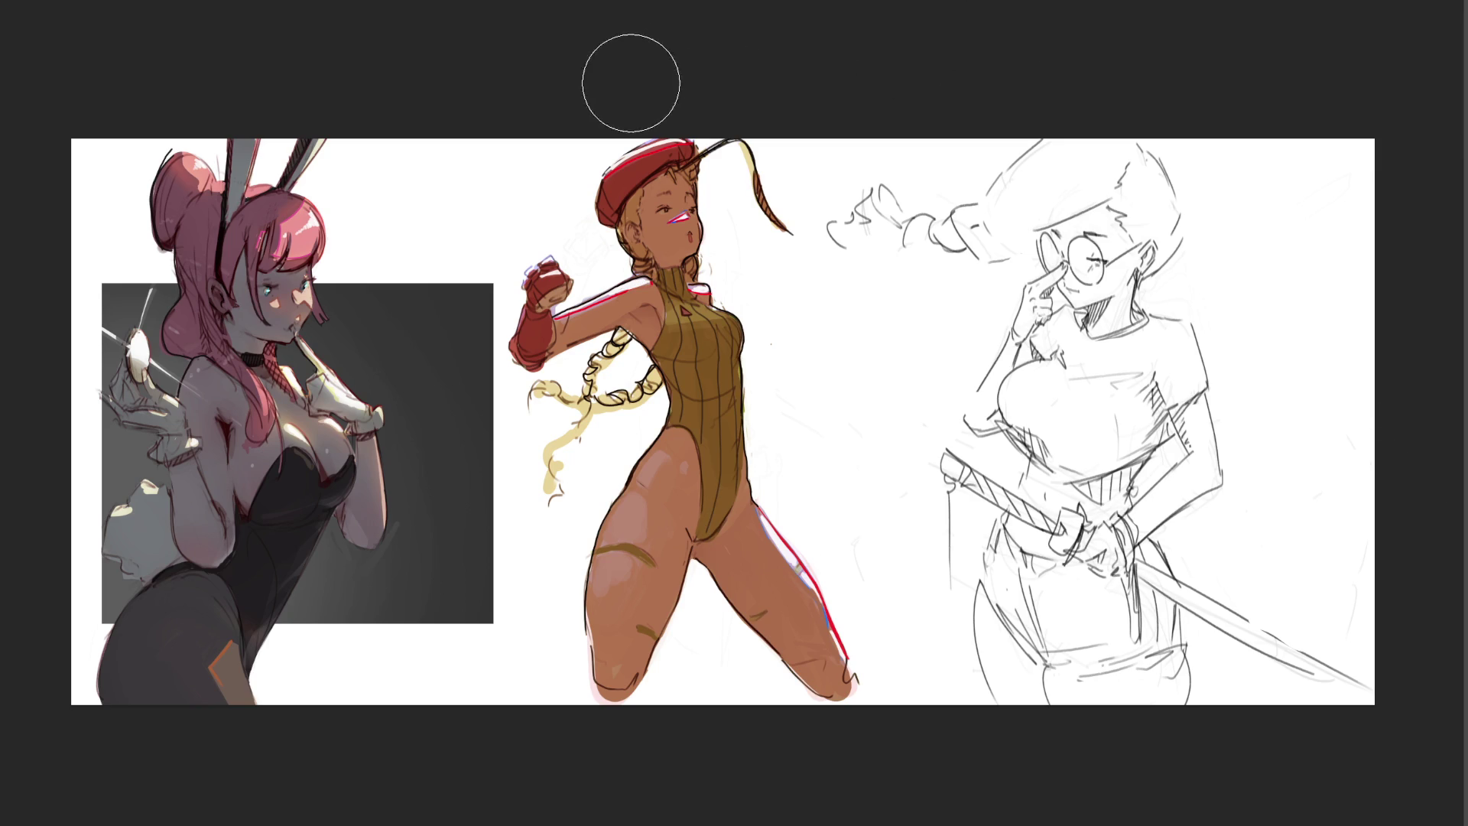
Step: Add bluish and white highlights on the beret, glove, shoulder and inner thigh, then select the bunny girl area
drag(694, 148, 606, 174)
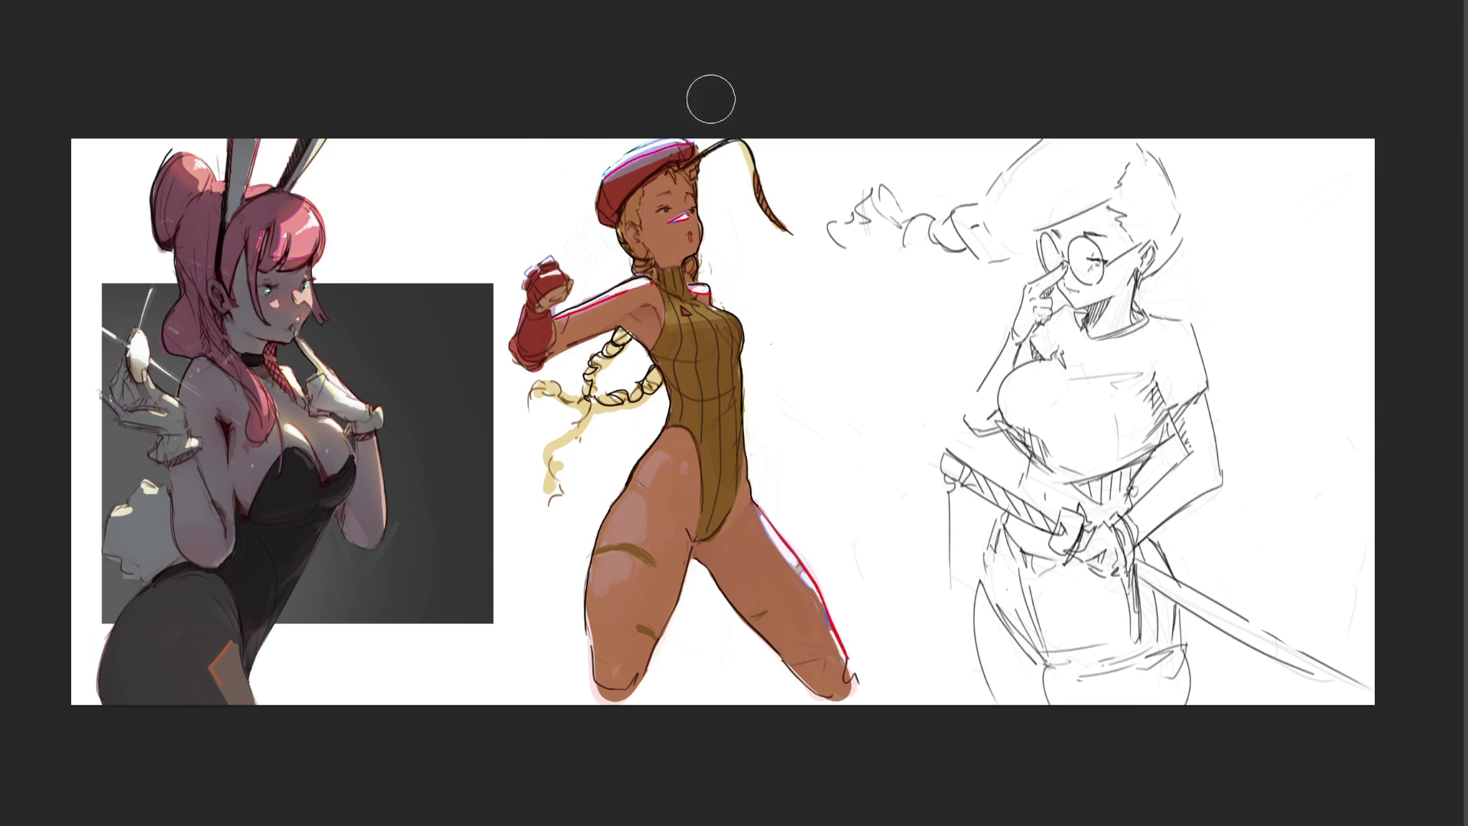
key(ctrl+z)
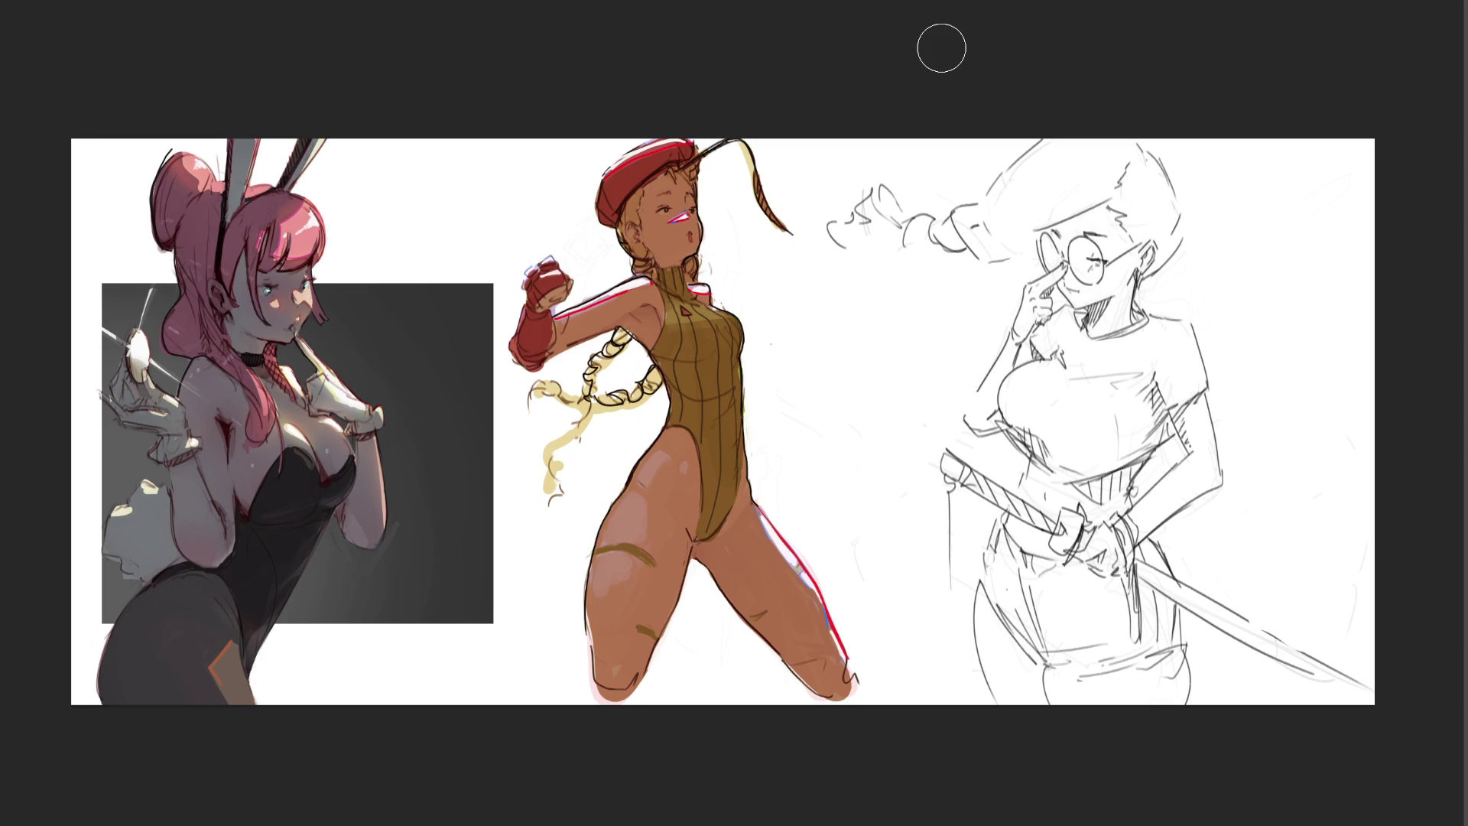
drag(606, 172, 691, 142)
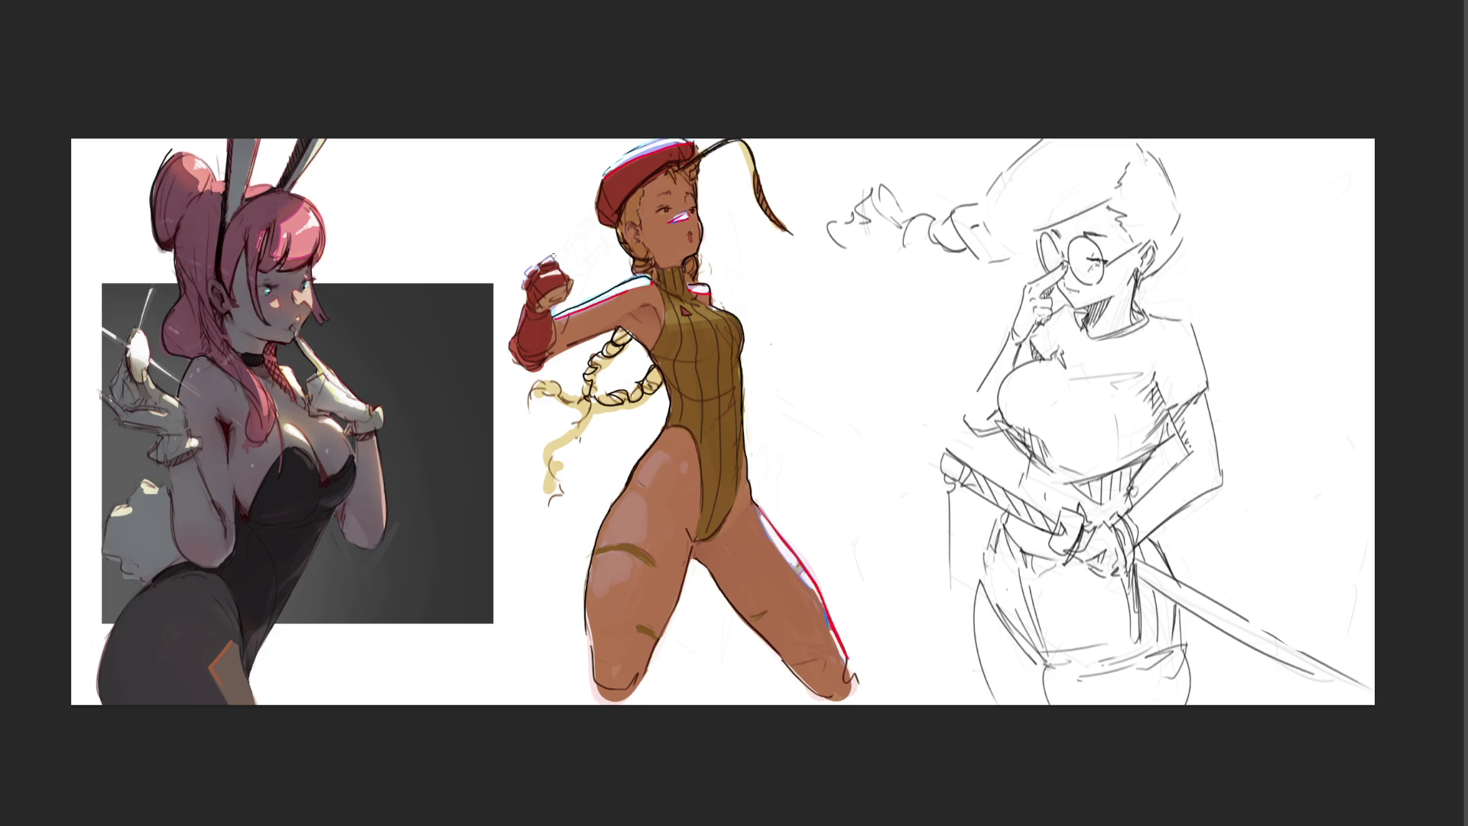
drag(525, 281, 547, 262)
drag(692, 284, 739, 311)
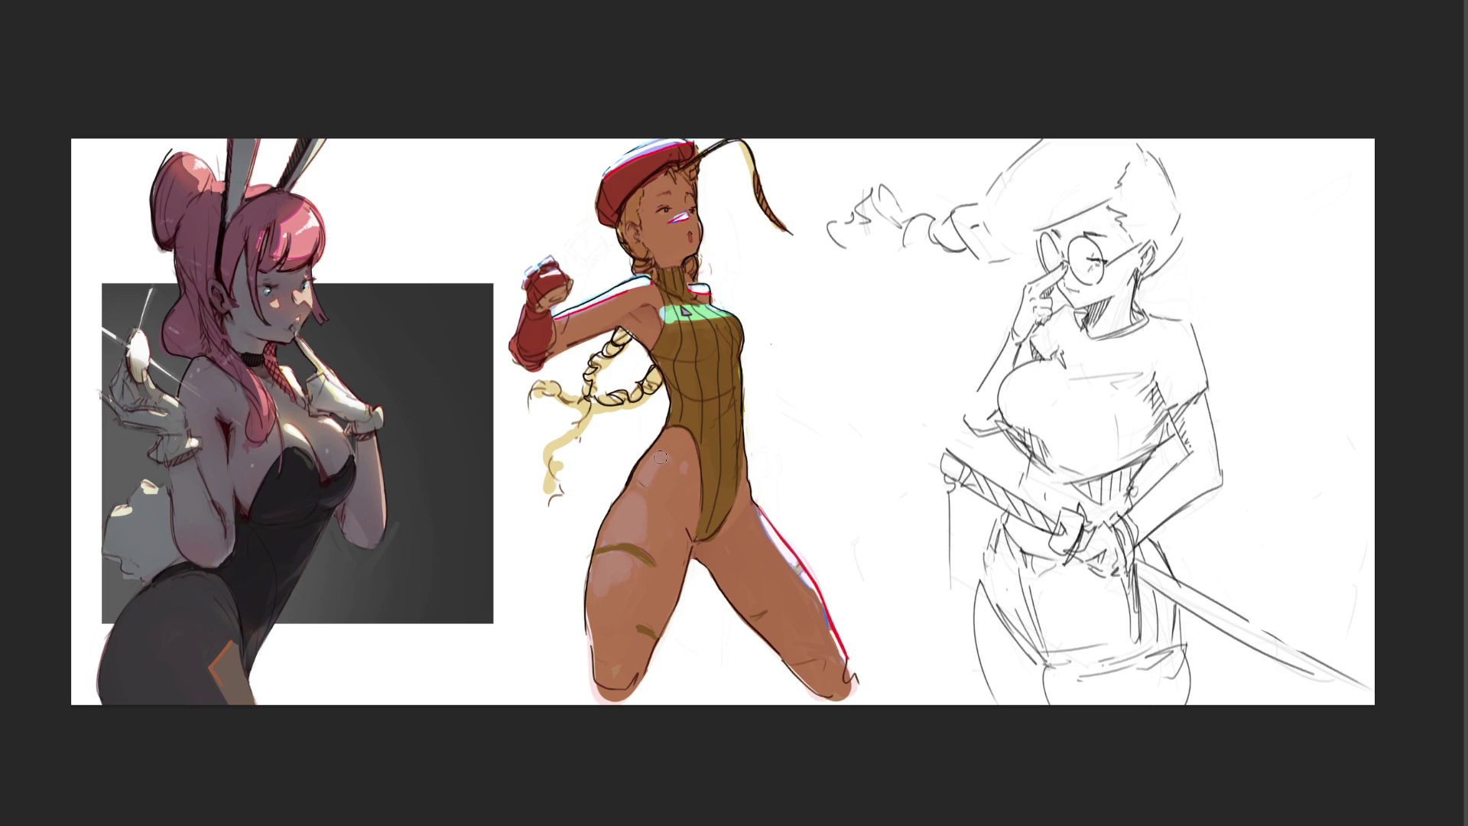
mouse_move(758, 491)
mouse_down()
mouse_move(829, 599)
mouse_move(838, 656)
mouse_up()
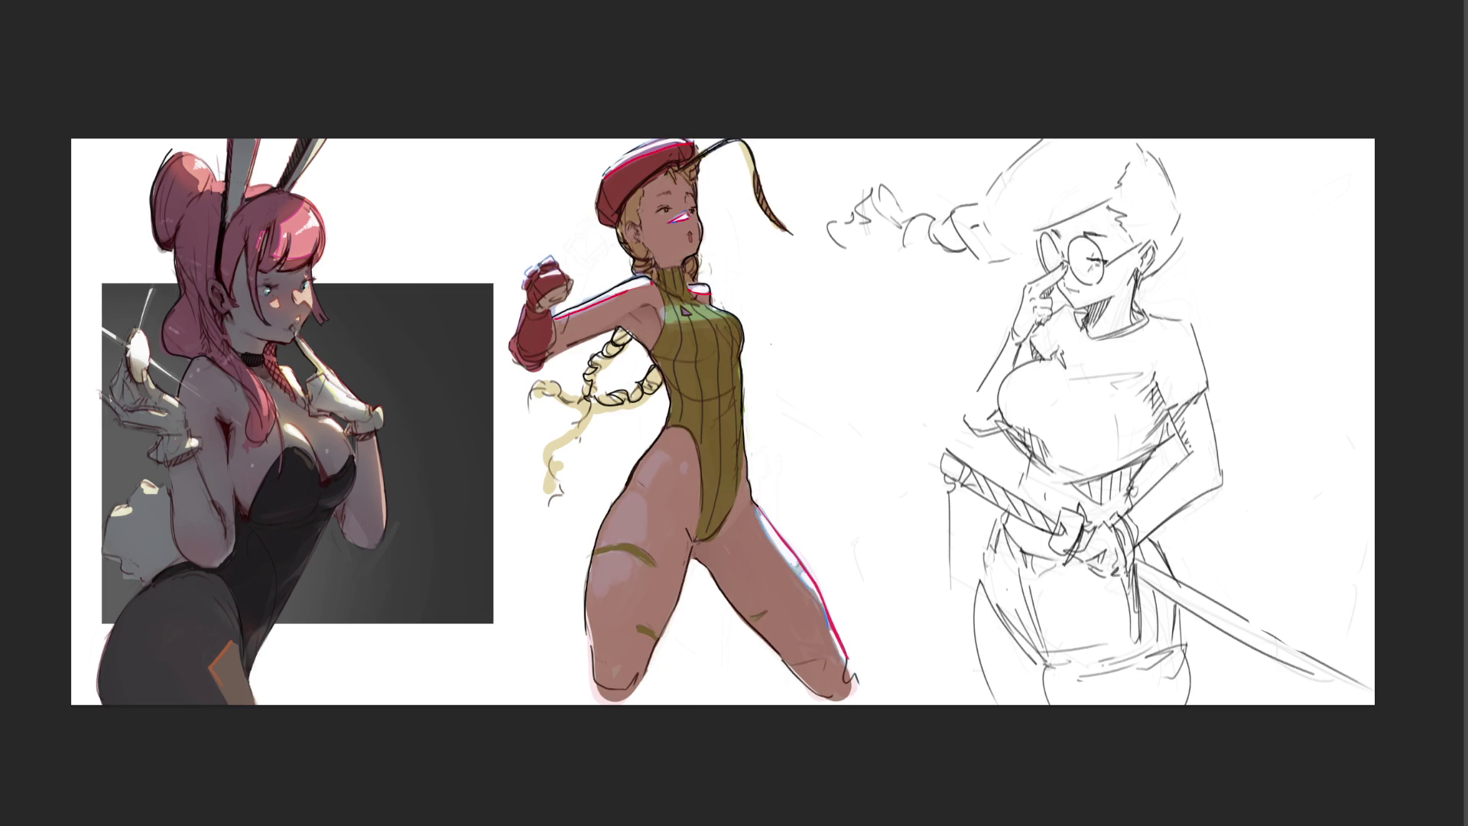
drag(435, 336, 51, 768)
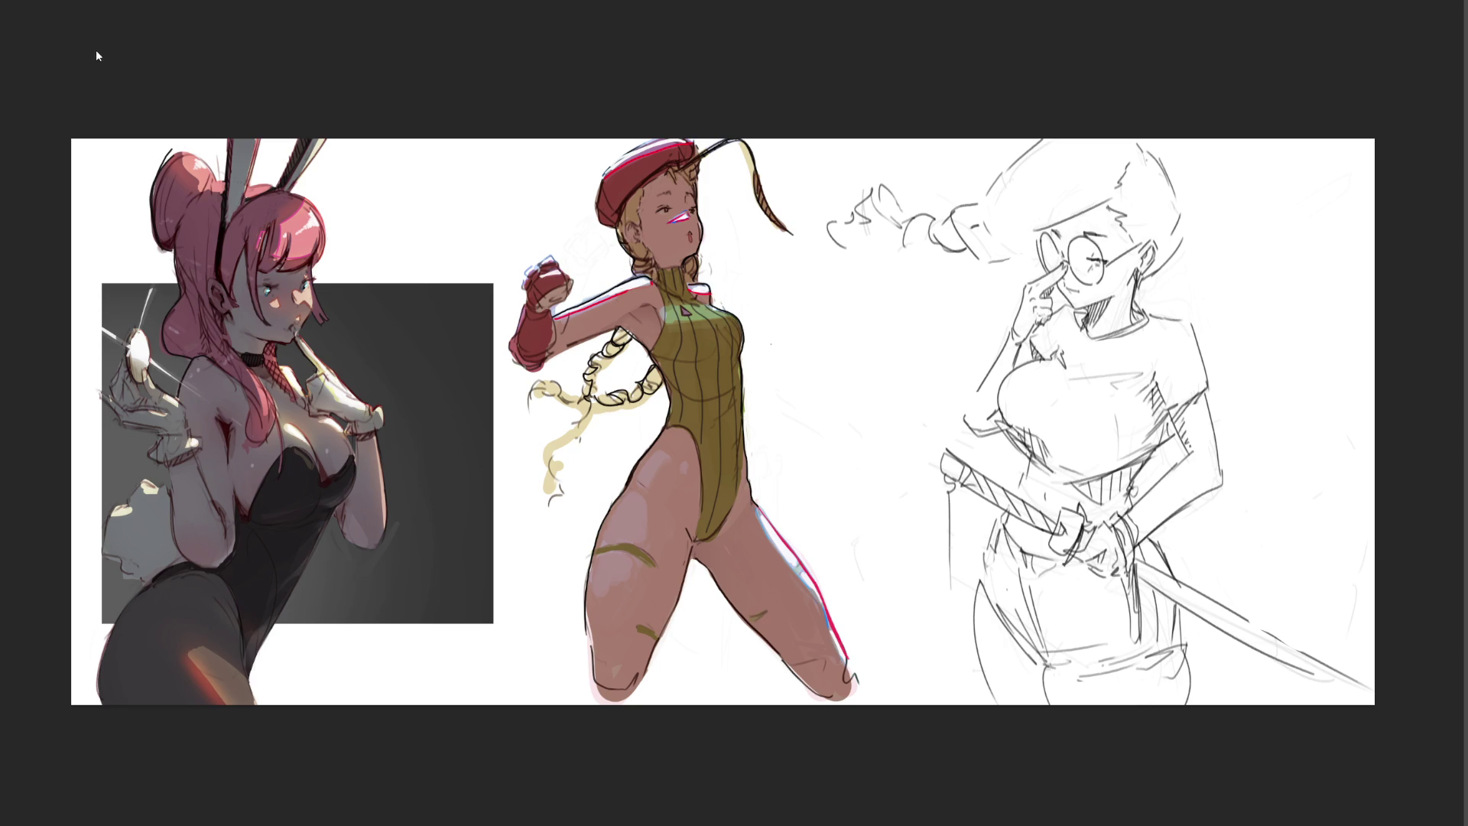
Step: Undo the glowing highlight on the bunny girl's leg, restoring the angular orange shape
key(ctrl+z)
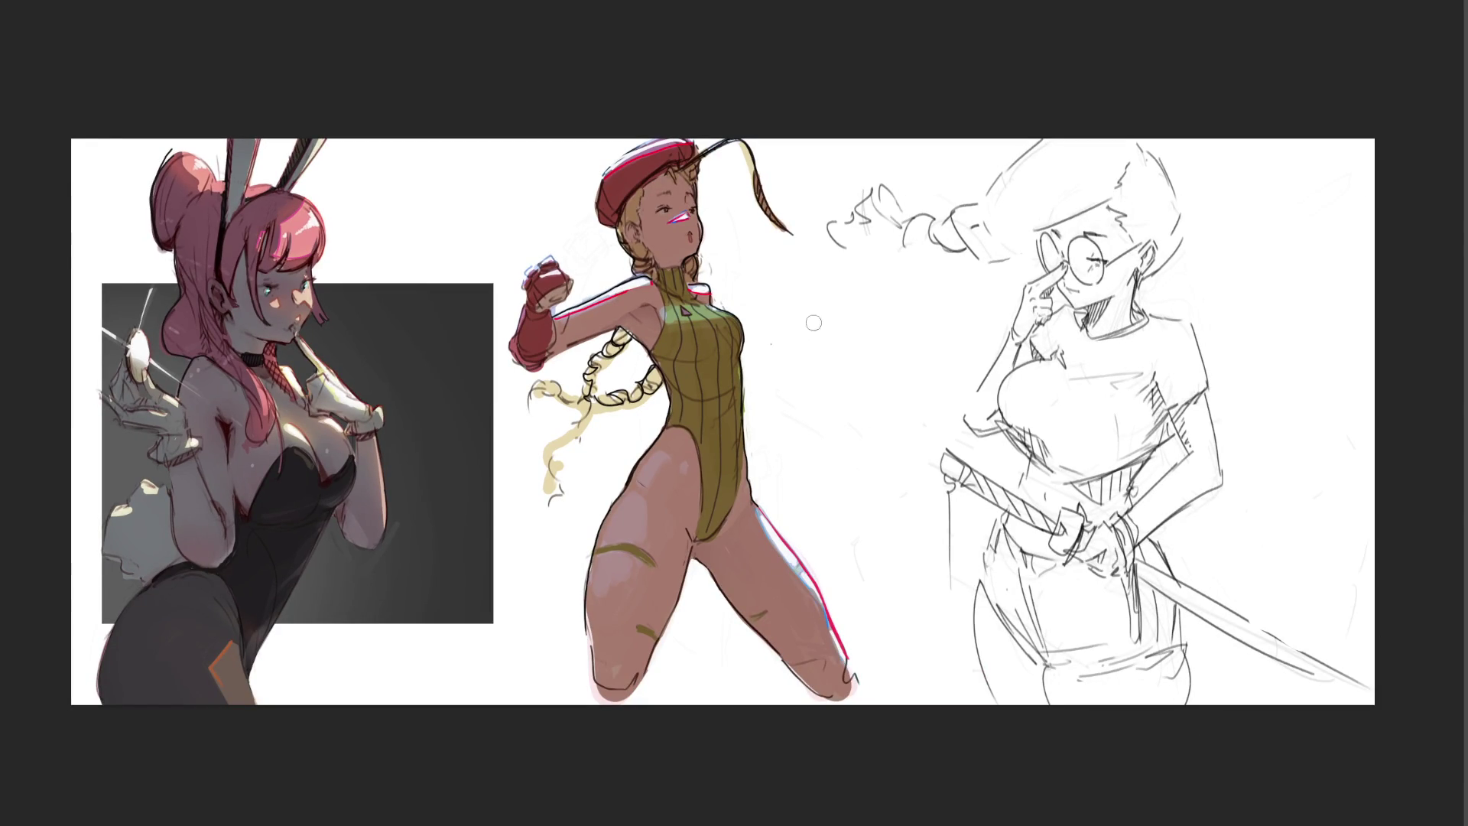
Step: Hand-letter 'BRB' beside the beret character and draw a bubble outline around it
drag(799, 286, 812, 351)
mouse_move(829, 373)
mouse_down()
mouse_move(849, 420)
mouse_move(894, 398)
mouse_move(887, 506)
mouse_up()
drag(863, 434, 877, 519)
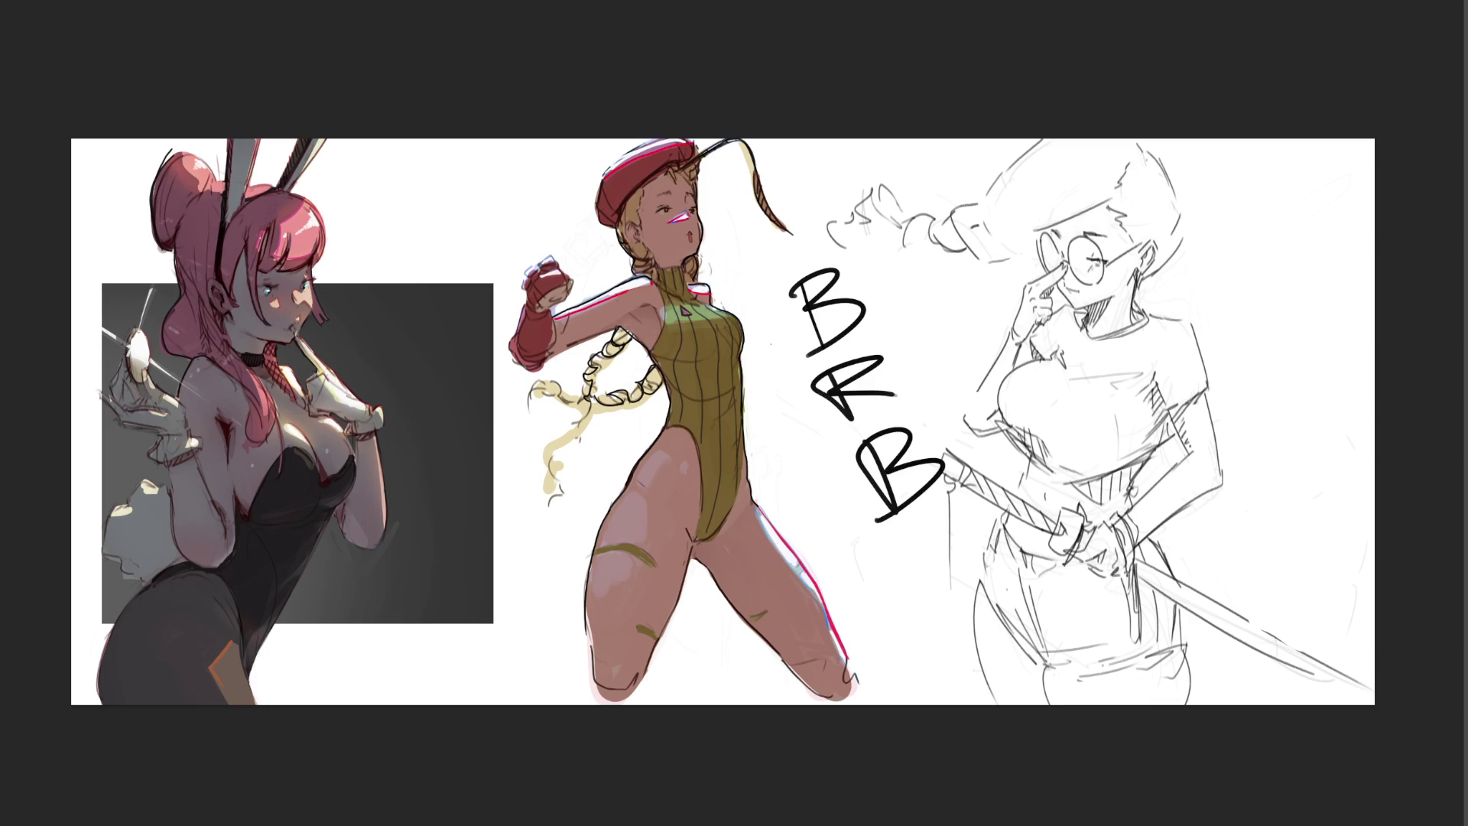
key(Delete)
mouse_move(866, 272)
mouse_down()
mouse_move(918, 533)
mouse_move(878, 289)
mouse_up()
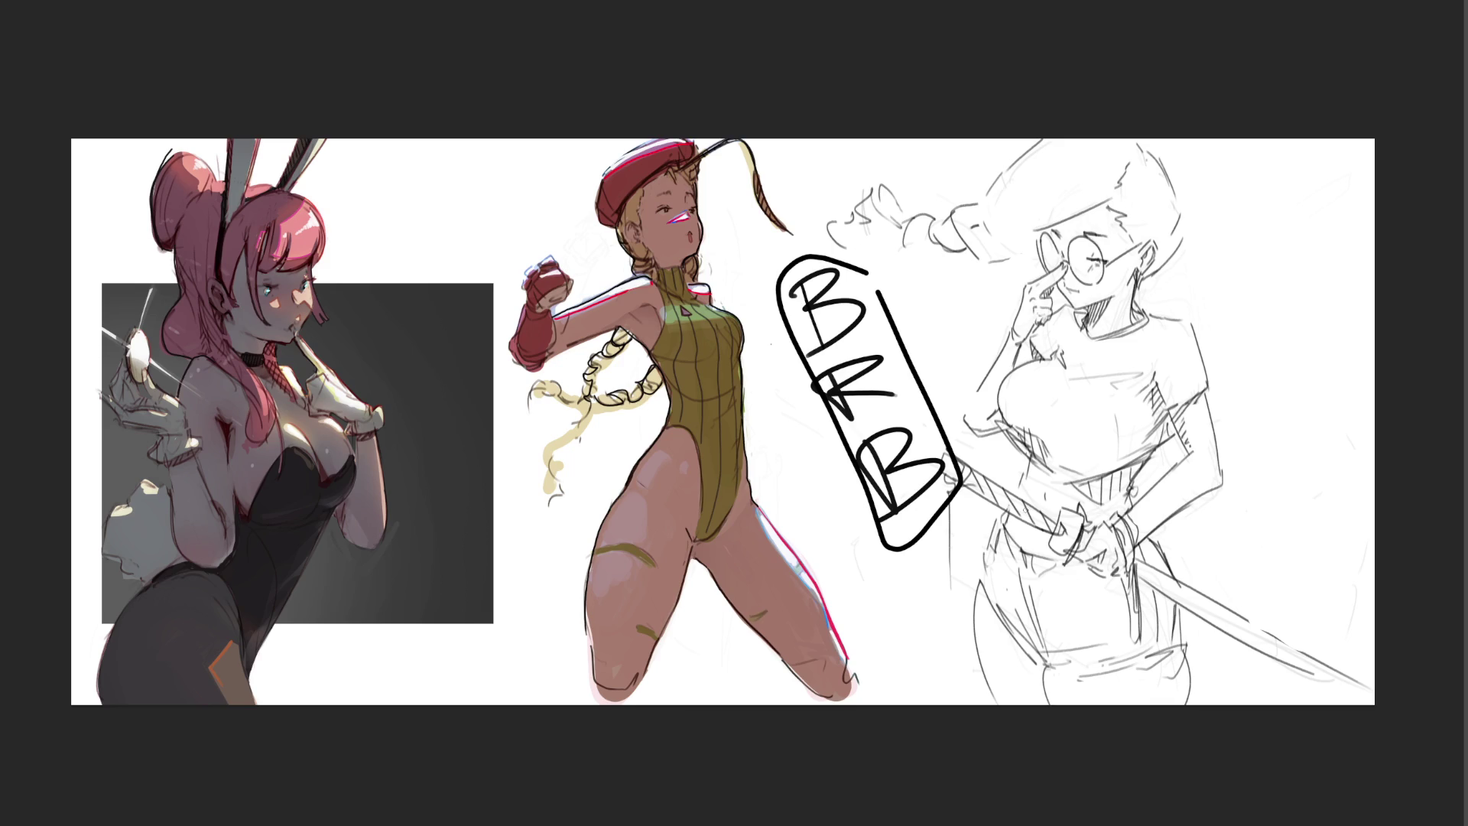
Step: Undo a stray stroke beside the BRB note and step back through the history
drag(955, 318, 943, 376)
key(ctrl+z)
key(ctrl+z)
key(ctrl+z)
key(ctrl+z)
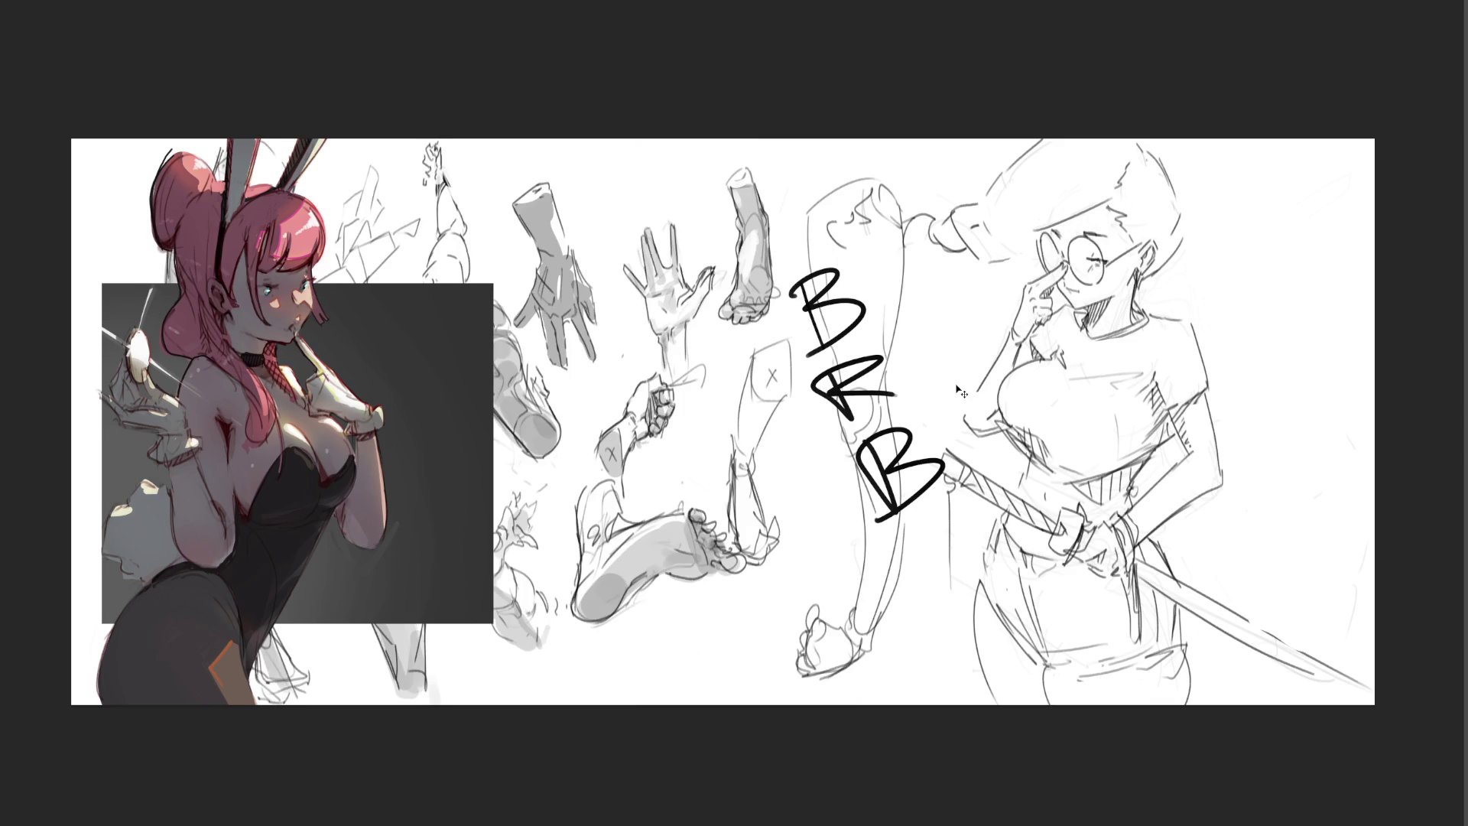
key(ctrl+z)
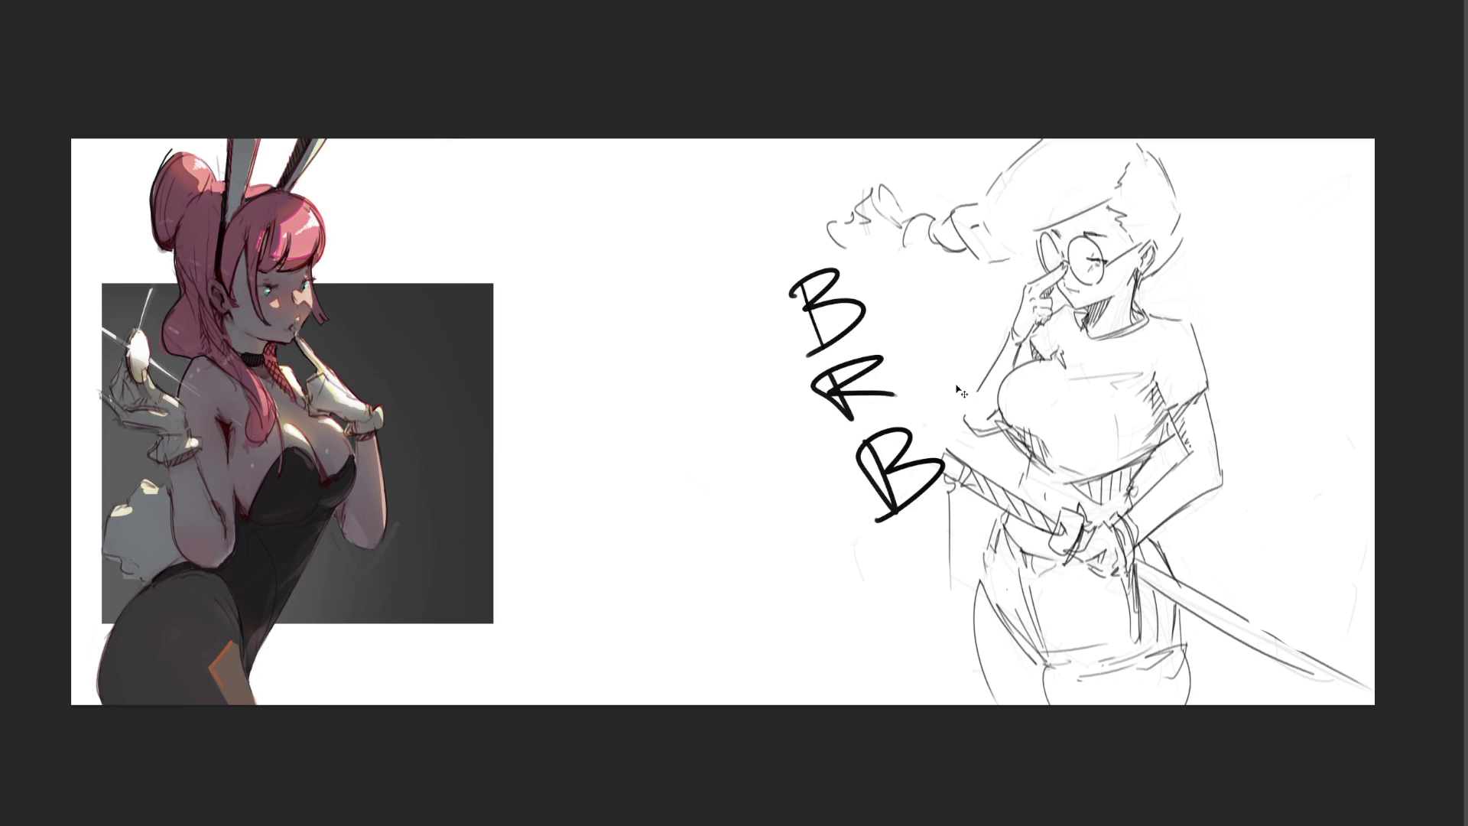
key(ctrl+shift+z)
key(ctrl+shift+z)
Step: Step through undo and redo states until the painted beret character returns without the last B
key(ctrl+z)
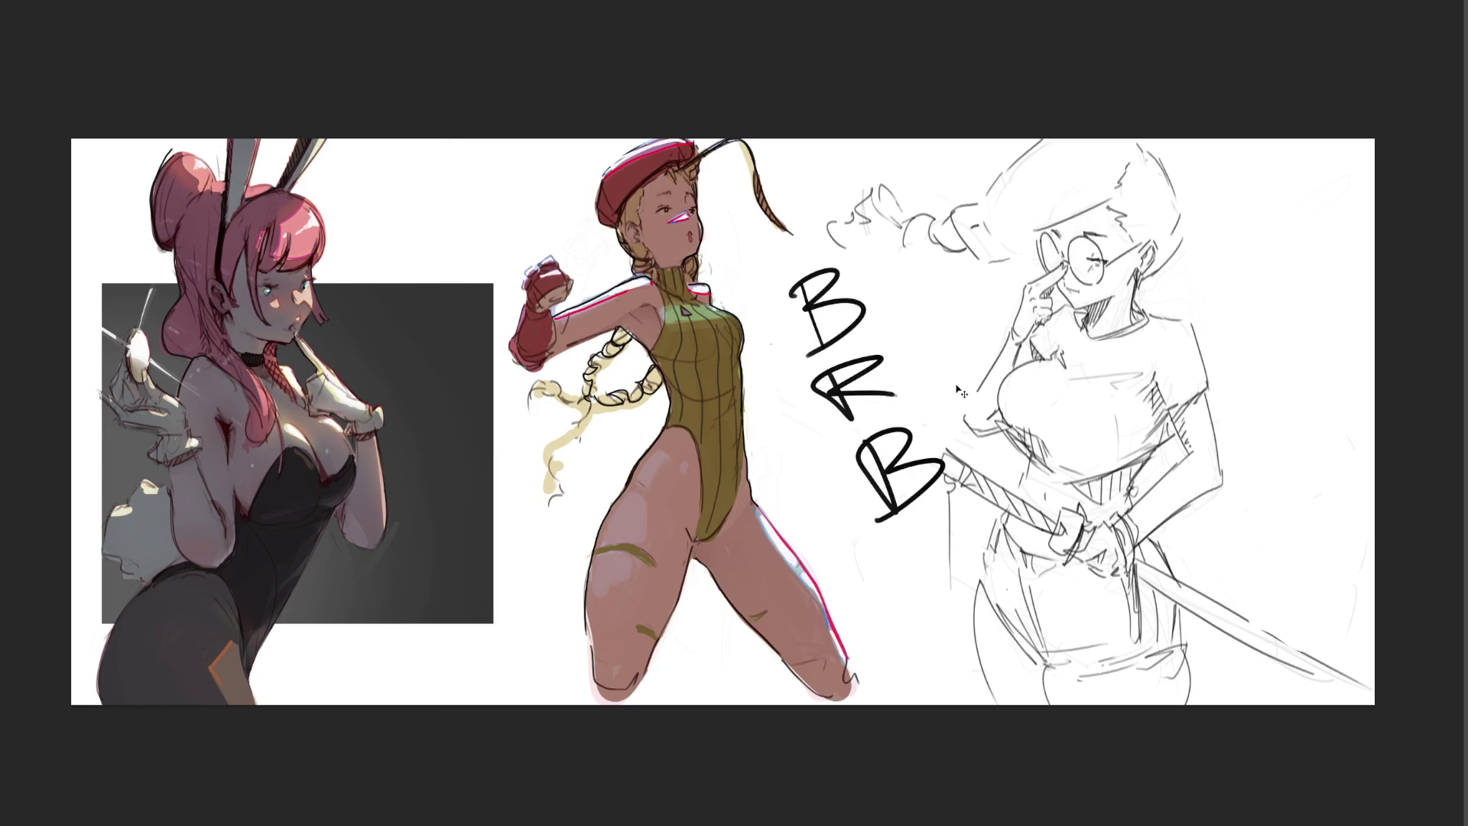
key(ctrl+z)
key(ctrl+z)
key(ctrl+shift+z)
key(ctrl+shift+z)
key(ctrl+z)
key(ctrl+shift+z)
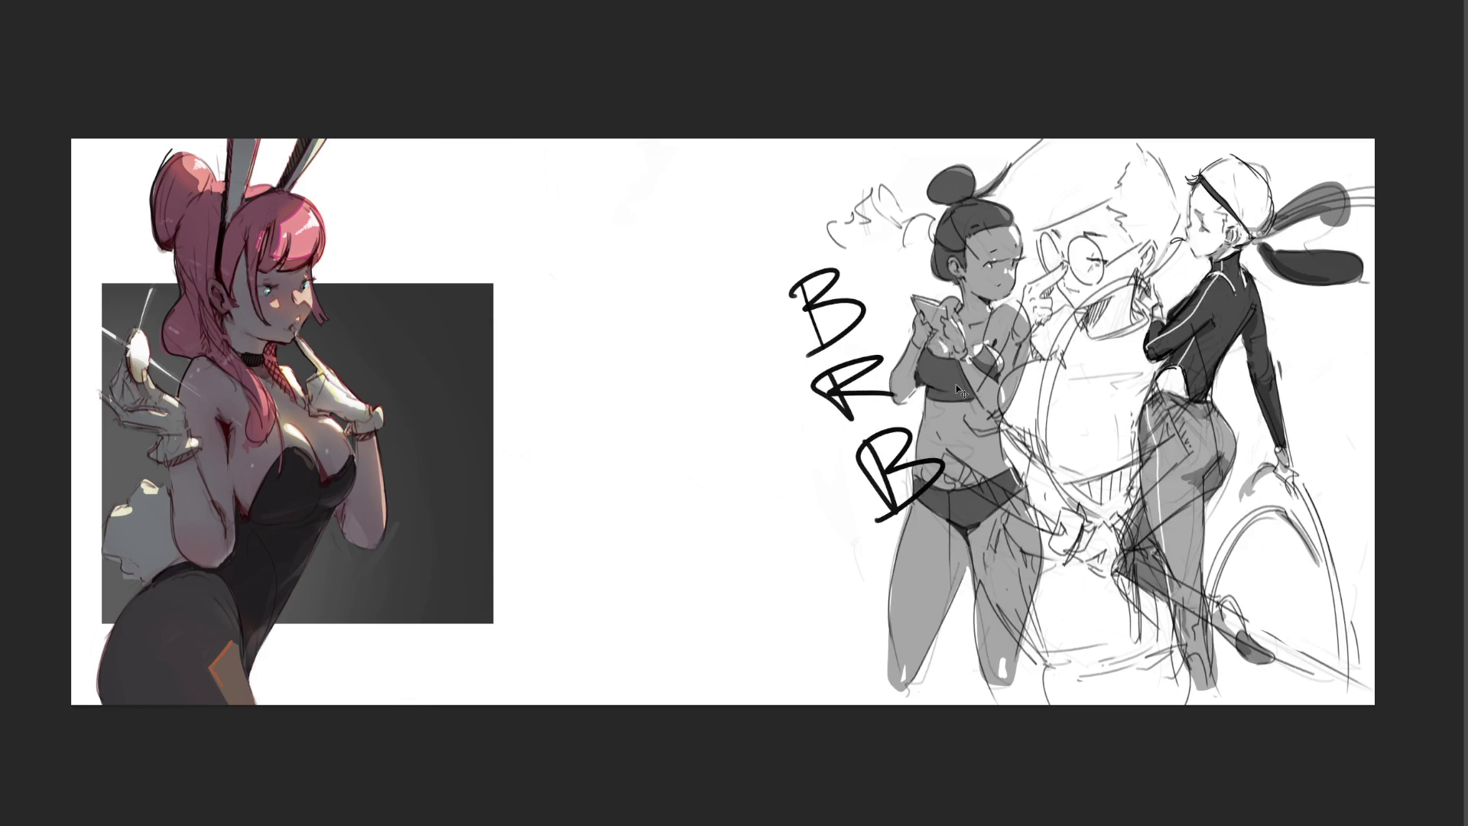
key(ctrl+z)
key(ctrl+shift+z)
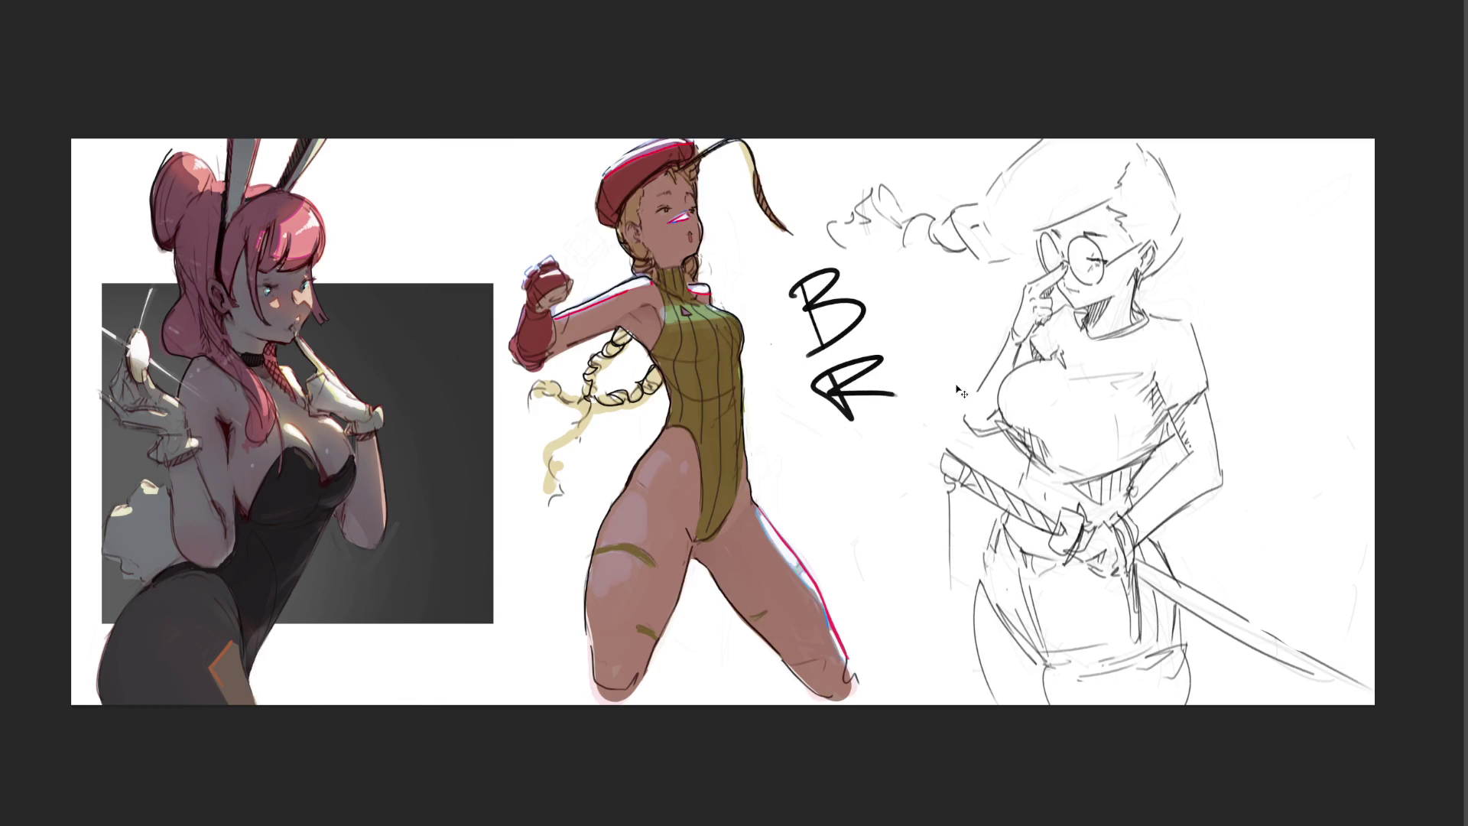
key(ctrl+z)
key(ctrl+z)
key(ctrl+z)
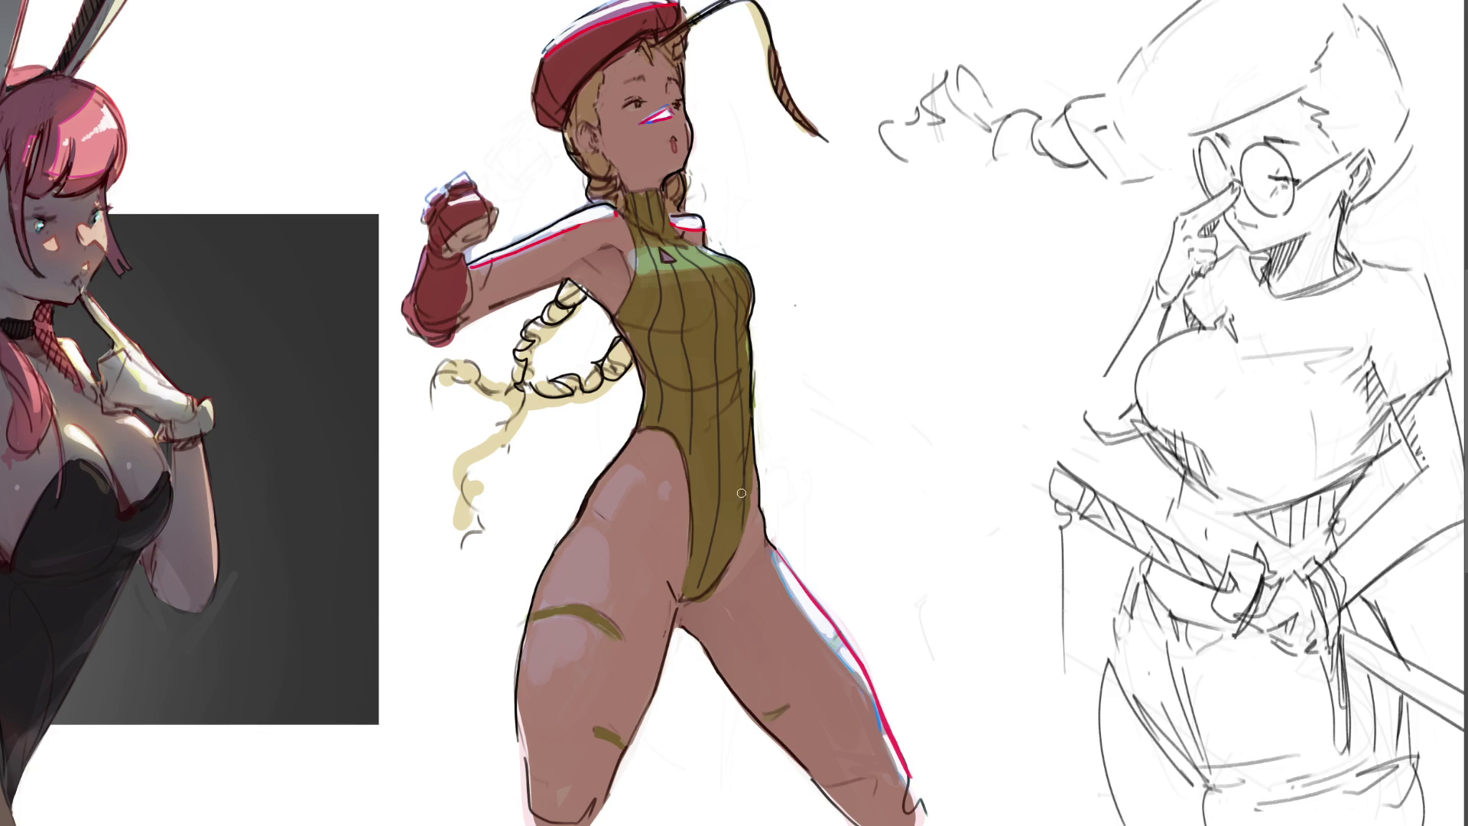
Step: With a larger brush, blend pale, tan, salmon and pink tones over the hip and cover the orange edge with bodysuit green
key(])
key(])
key(])
mouse_move(652, 456)
mouse_down()
mouse_move(642, 487)
mouse_move(647, 465)
mouse_move(614, 504)
mouse_move(644, 453)
mouse_move(676, 506)
mouse_move(643, 551)
mouse_up()
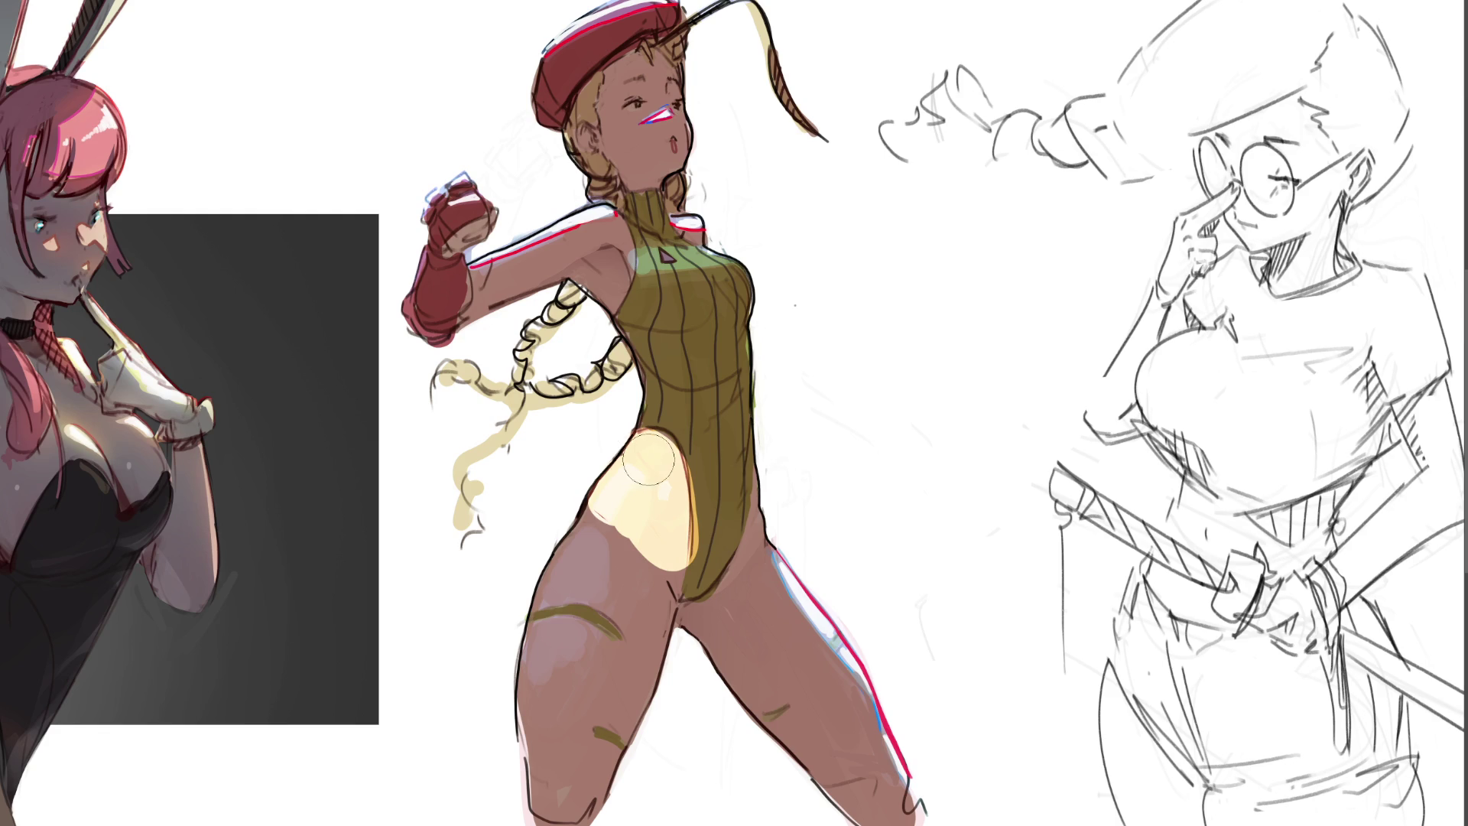
mouse_move(631, 459)
mouse_down()
mouse_move(637, 539)
mouse_move(664, 515)
mouse_move(670, 551)
mouse_up()
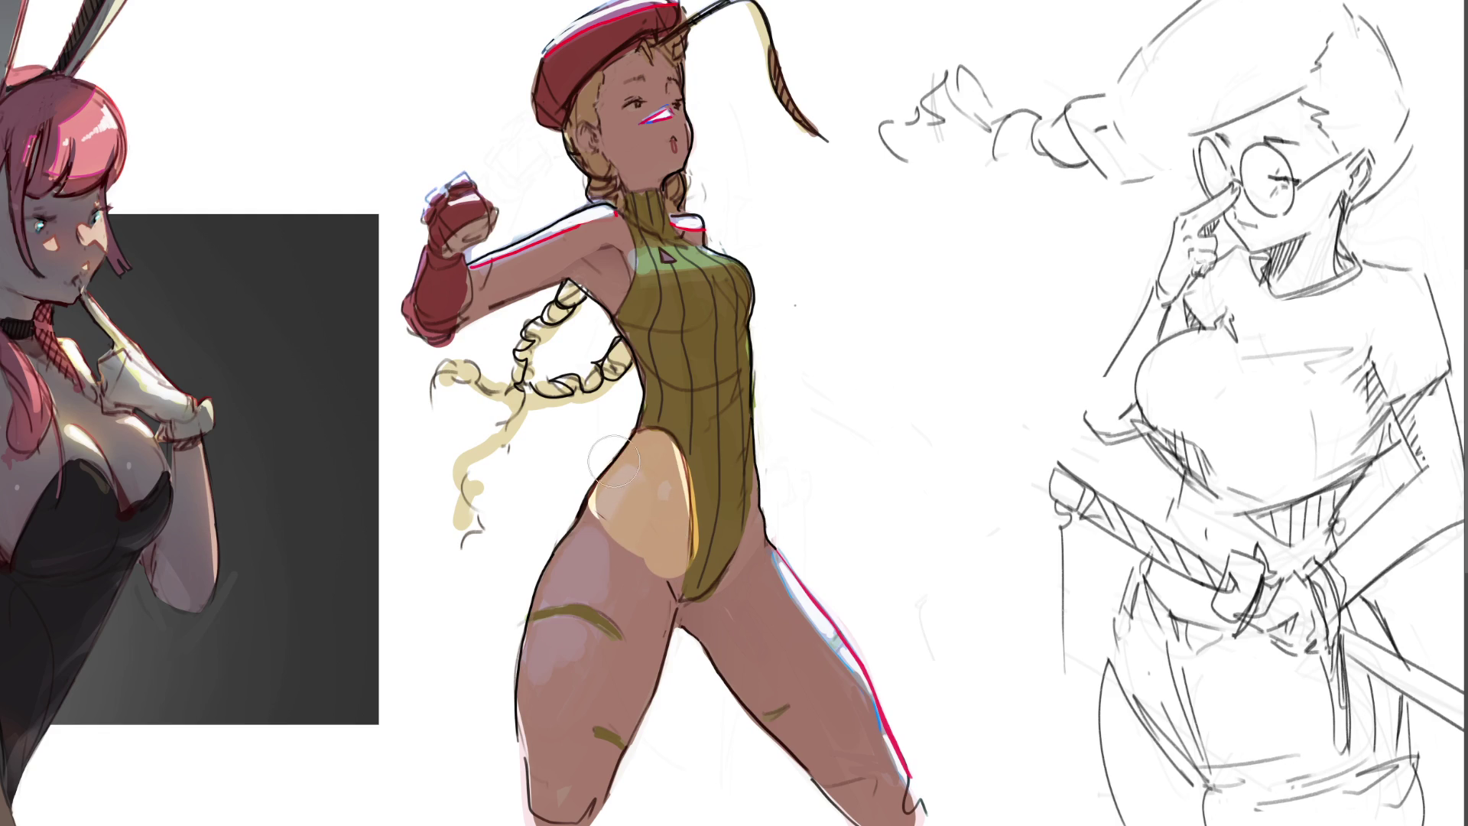
mouse_move(609, 459)
mouse_down()
mouse_move(614, 539)
mouse_move(657, 462)
mouse_up()
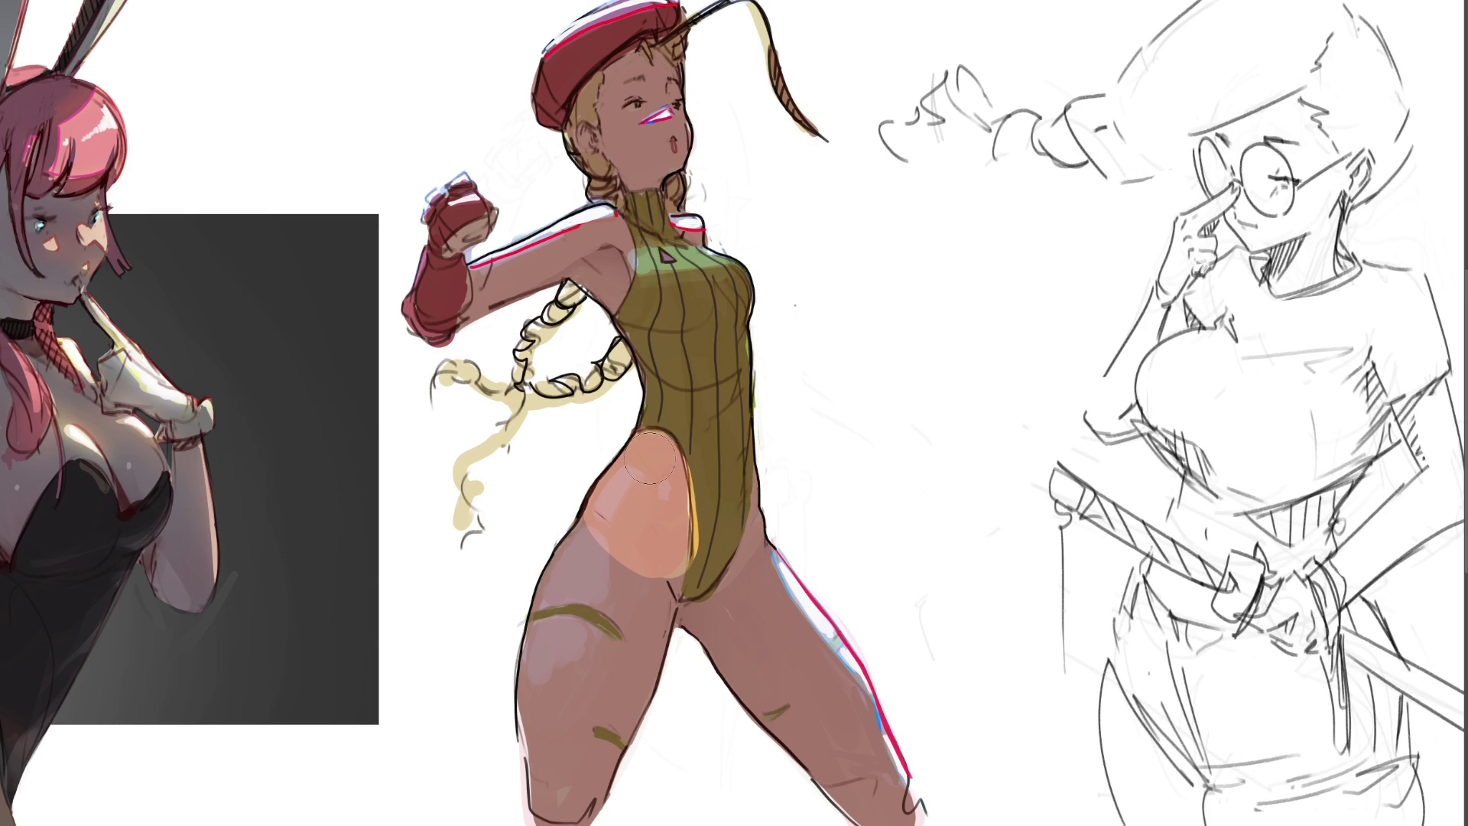
mouse_move(652, 448)
mouse_down()
mouse_move(620, 550)
mouse_move(670, 532)
mouse_move(689, 546)
mouse_move(673, 529)
mouse_move(679, 562)
mouse_up()
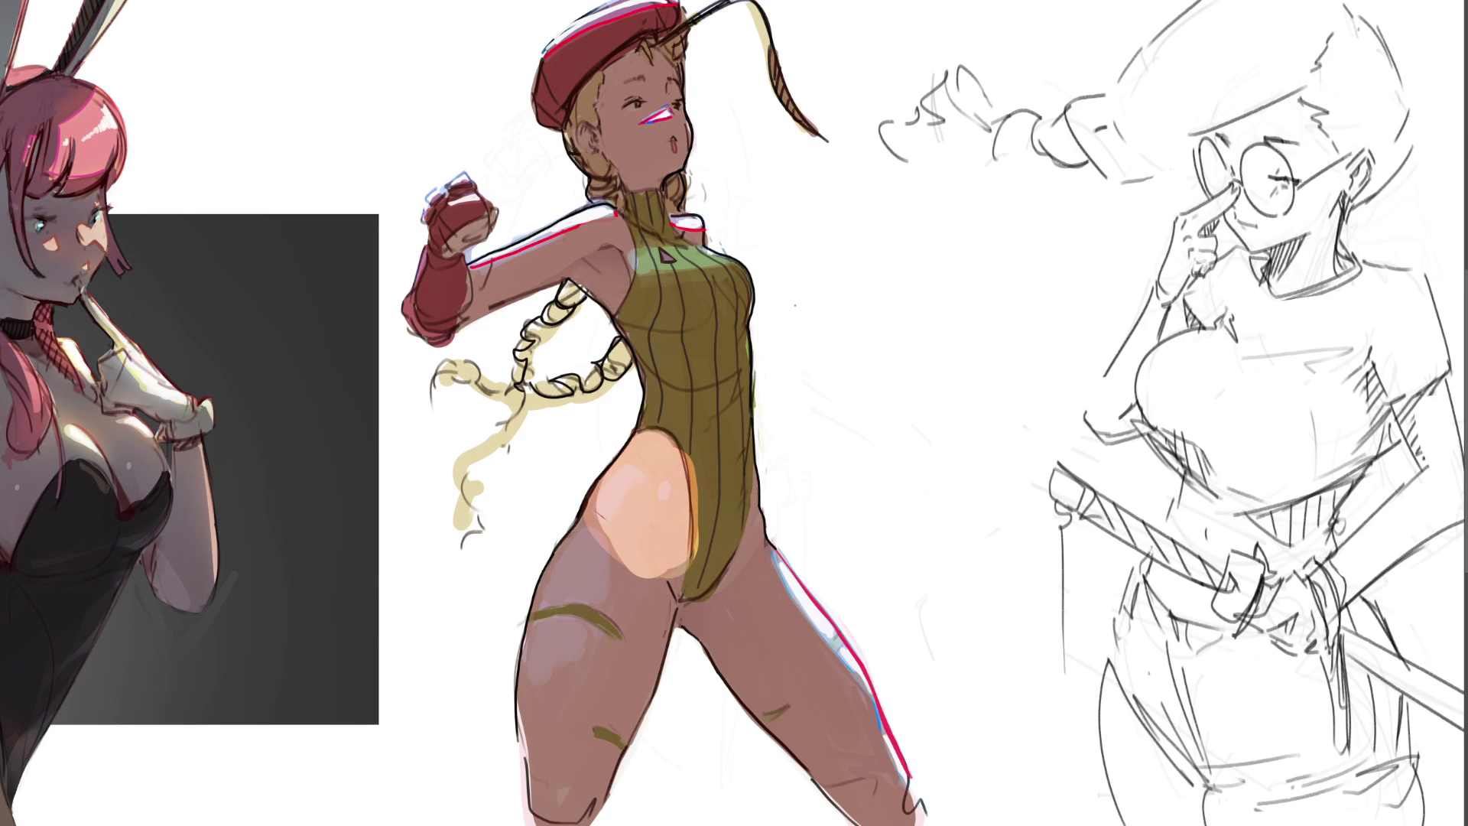
mouse_move(648, 460)
mouse_down()
mouse_move(620, 539)
mouse_move(654, 467)
mouse_up()
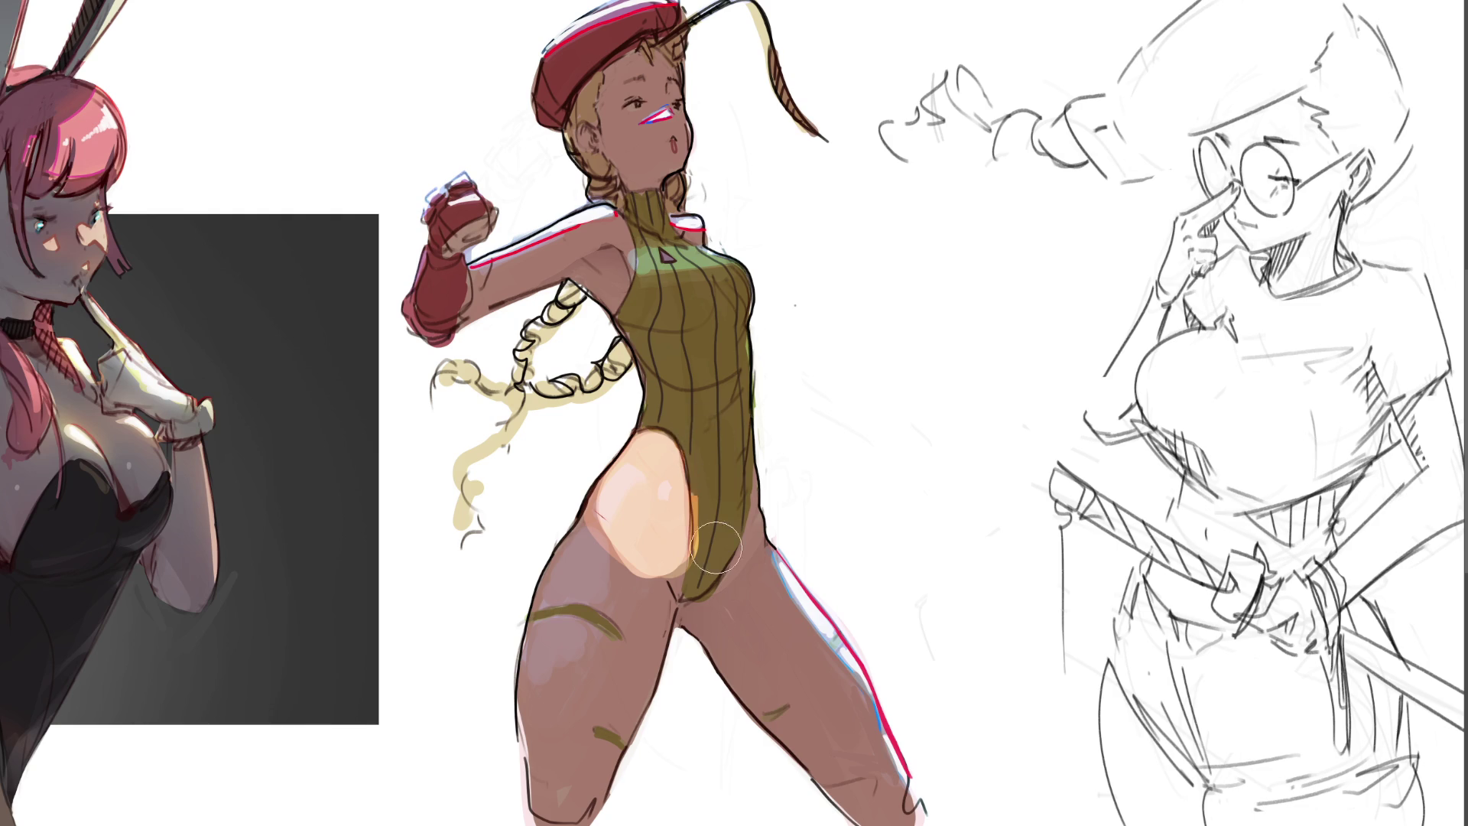
mouse_move(704, 439)
mouse_down()
mouse_move(711, 554)
mouse_move(662, 574)
mouse_move(591, 809)
mouse_move(551, 805)
mouse_move(543, 735)
mouse_move(574, 561)
mouse_move(619, 494)
mouse_move(574, 758)
mouse_up()
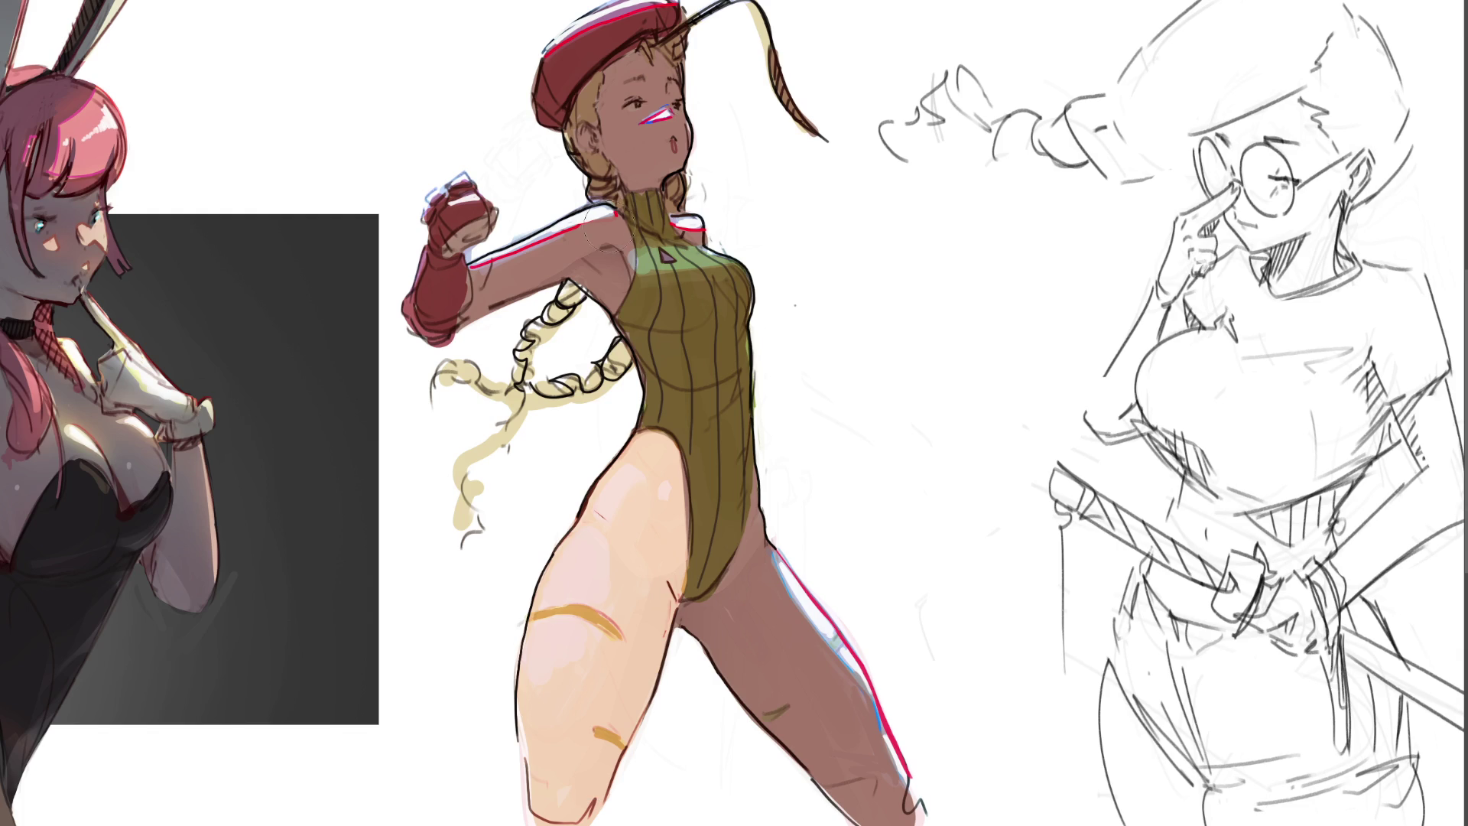
Step: Lighten the upper arm and cheek skin, reshape the mouth and darken the jaw shadow
mouse_move(609, 223)
mouse_down()
mouse_move(551, 234)
mouse_move(444, 296)
mouse_move(453, 341)
mouse_move(522, 341)
mouse_move(606, 271)
mouse_move(588, 336)
mouse_move(660, 221)
mouse_move(650, 401)
mouse_up()
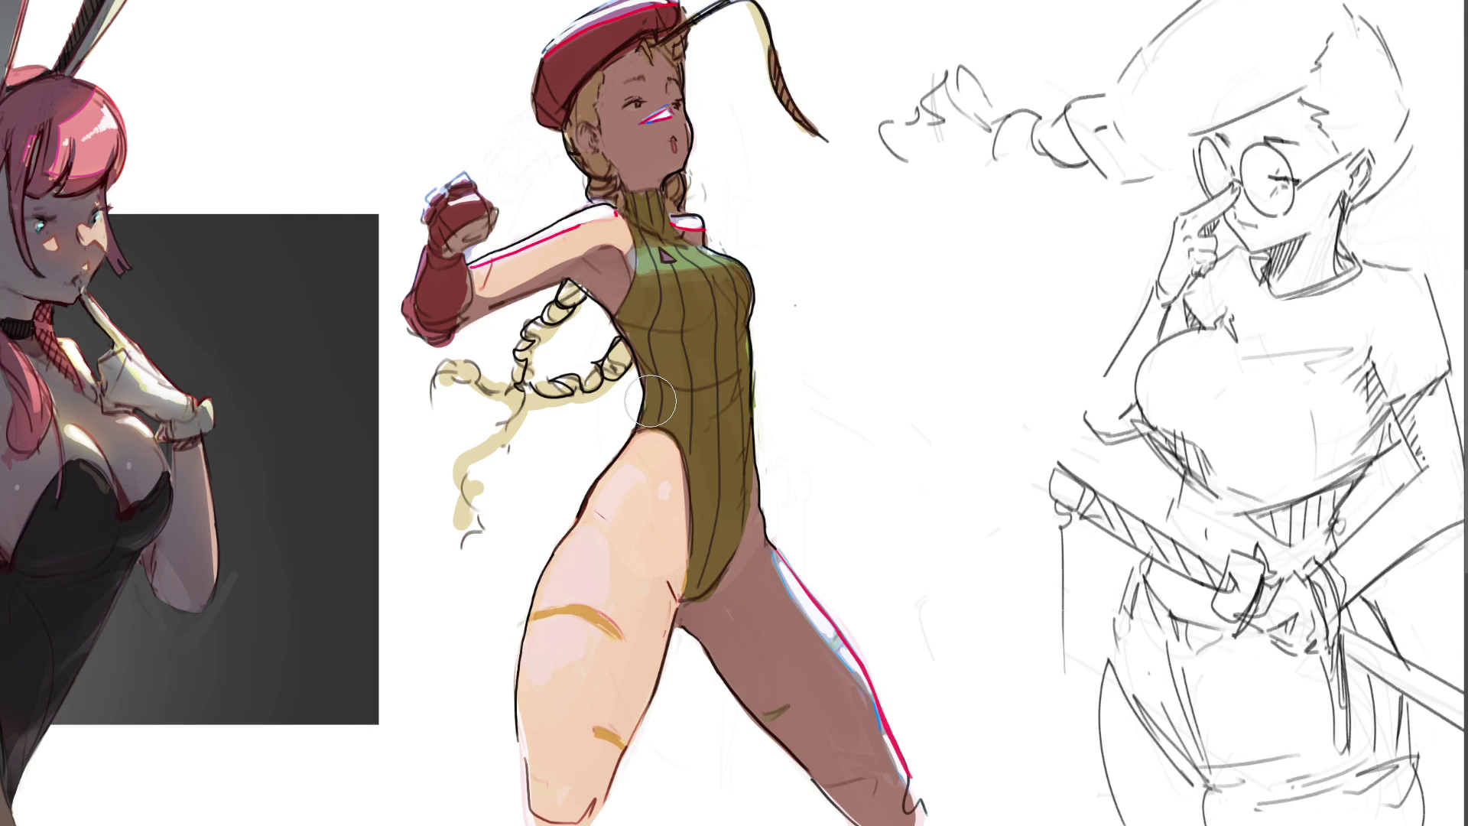
mouse_move(659, 116)
mouse_down()
mouse_move(630, 133)
mouse_move(661, 150)
mouse_move(634, 91)
mouse_up()
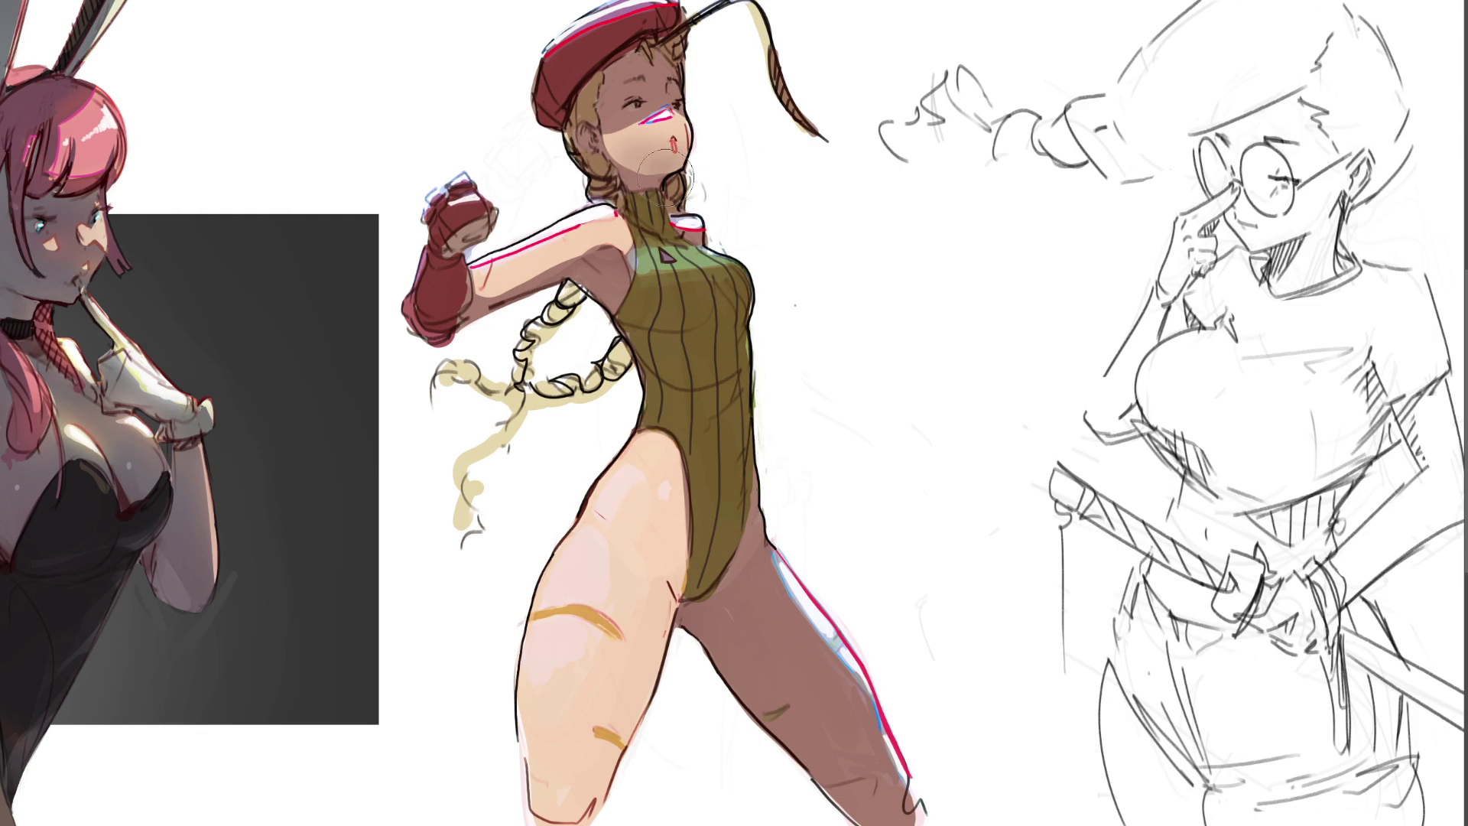
drag(666, 176, 734, 131)
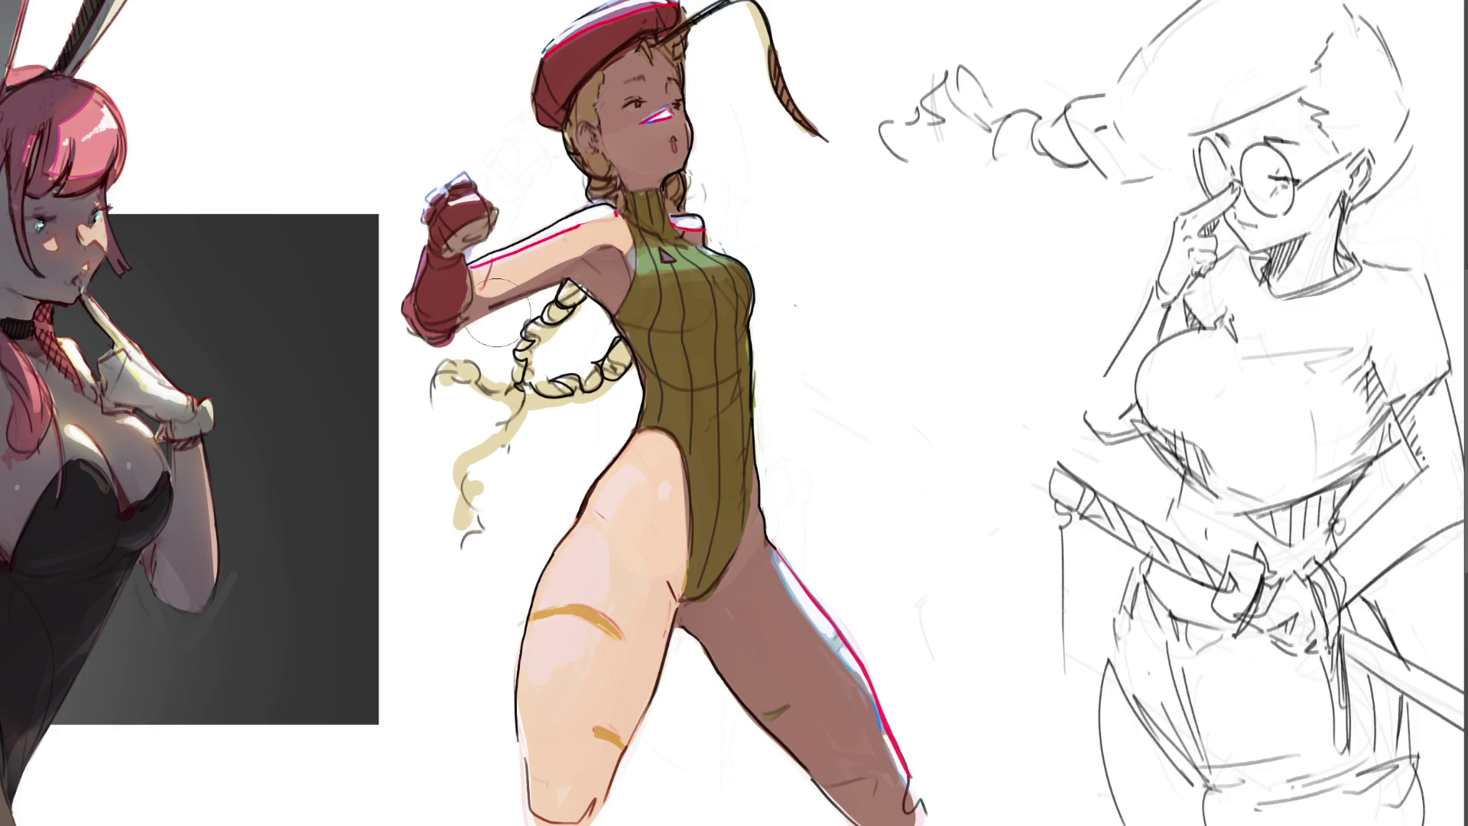
Step: Shade the armpit, upper arm and inner thigh beside the leotard edge in a darker skin tone
drag(437, 300, 604, 282)
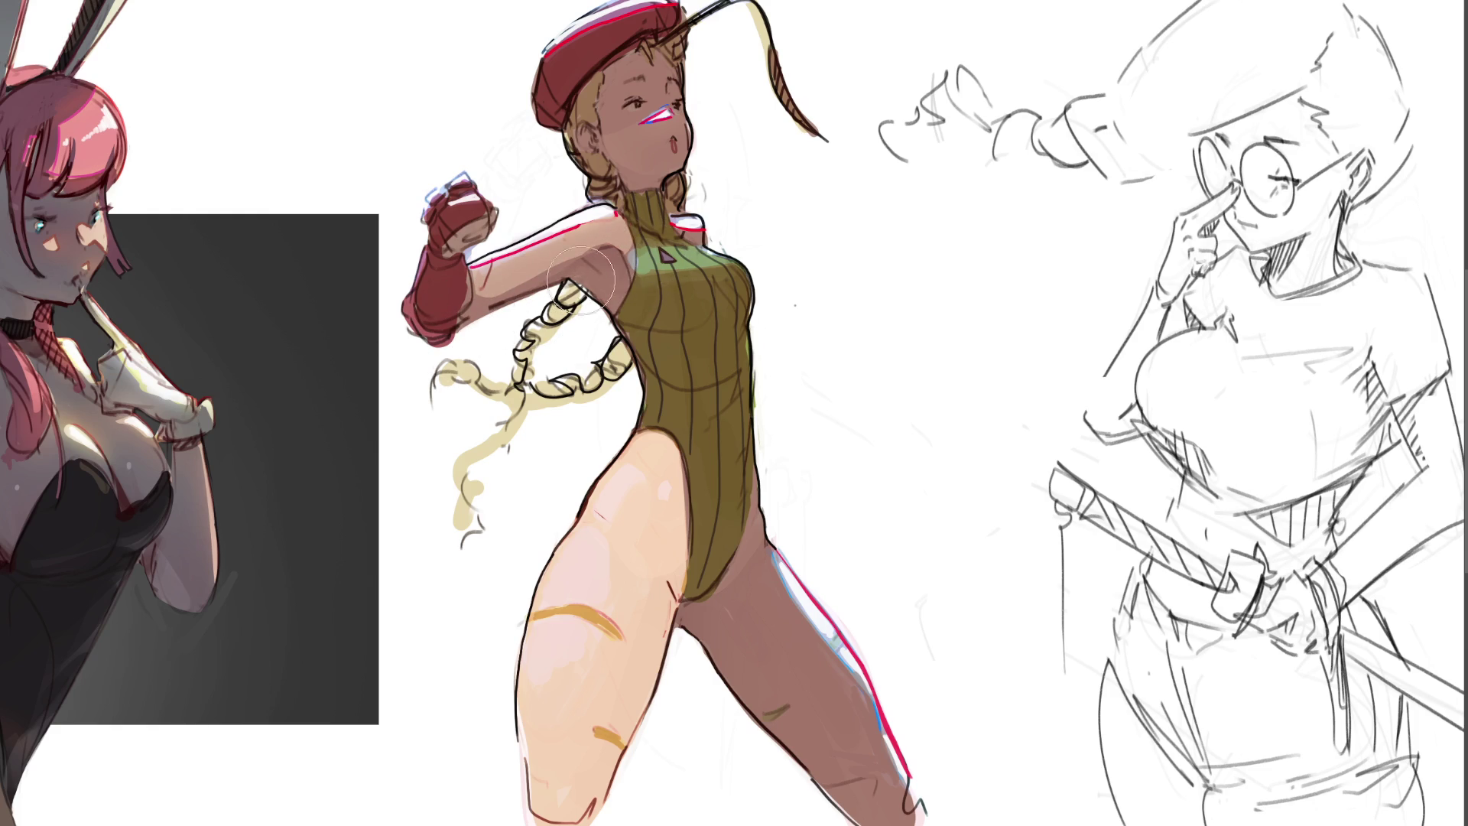
drag(459, 312, 585, 257)
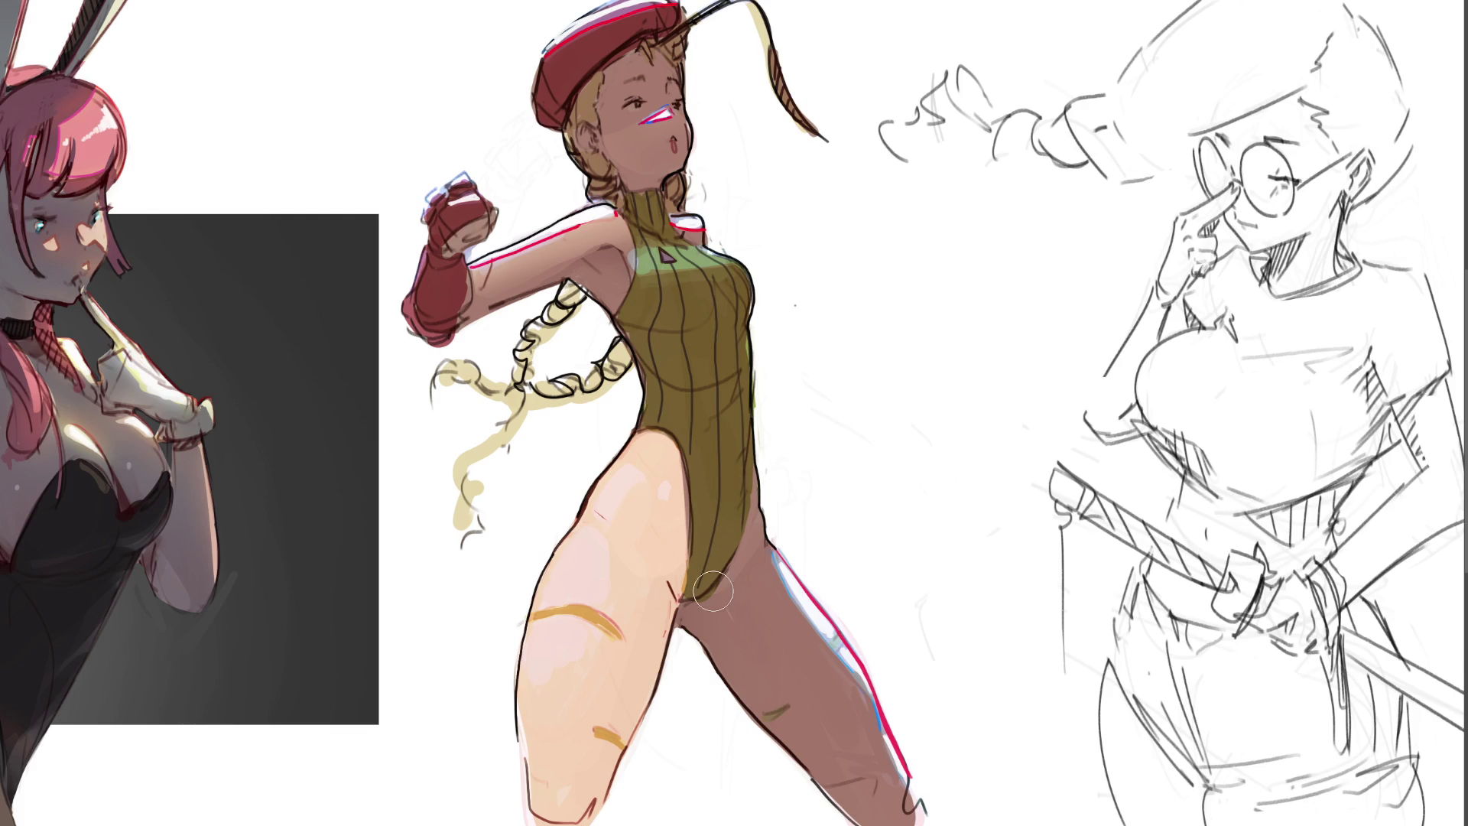
drag(709, 586, 702, 558)
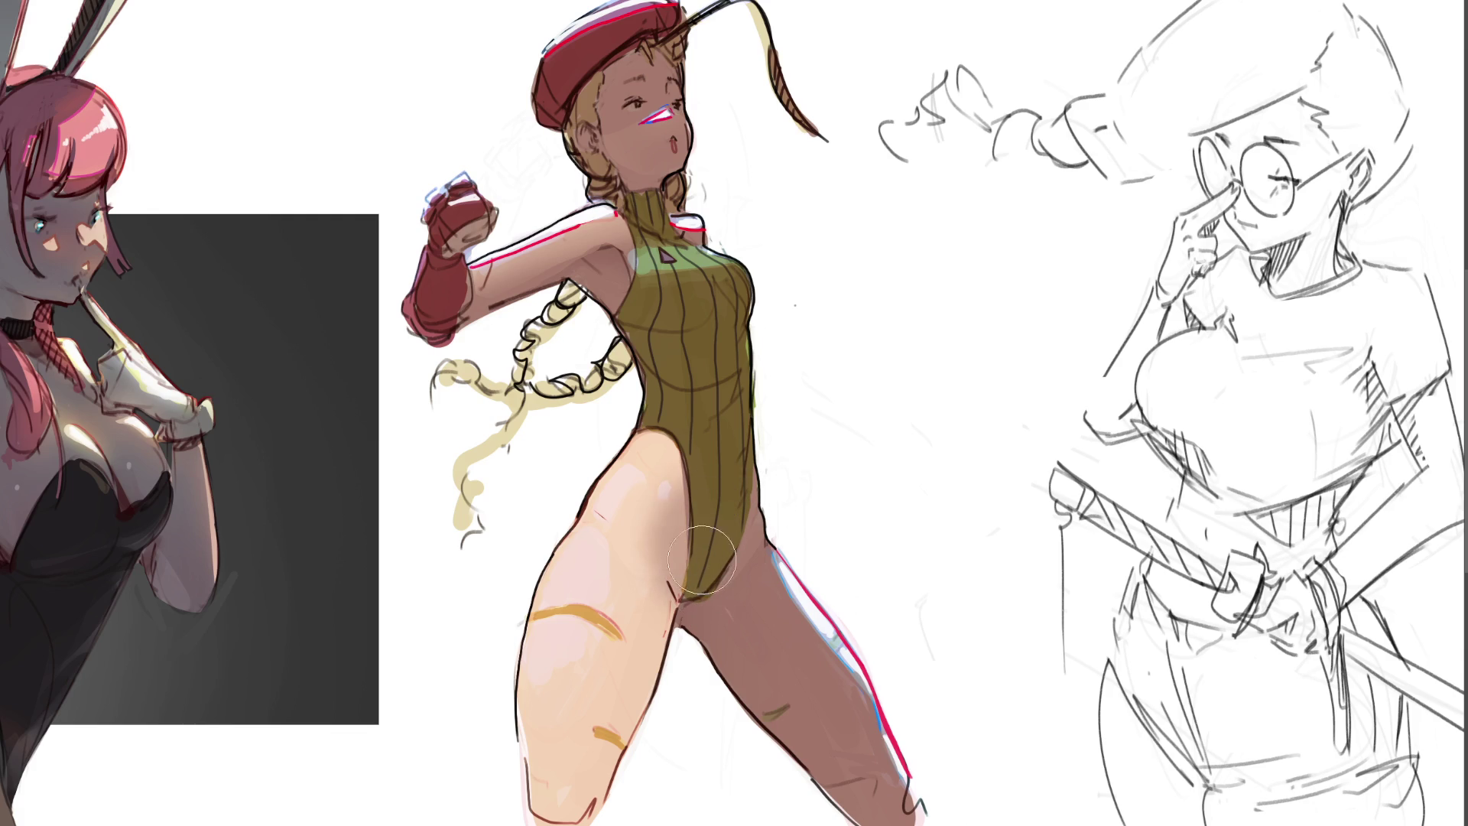
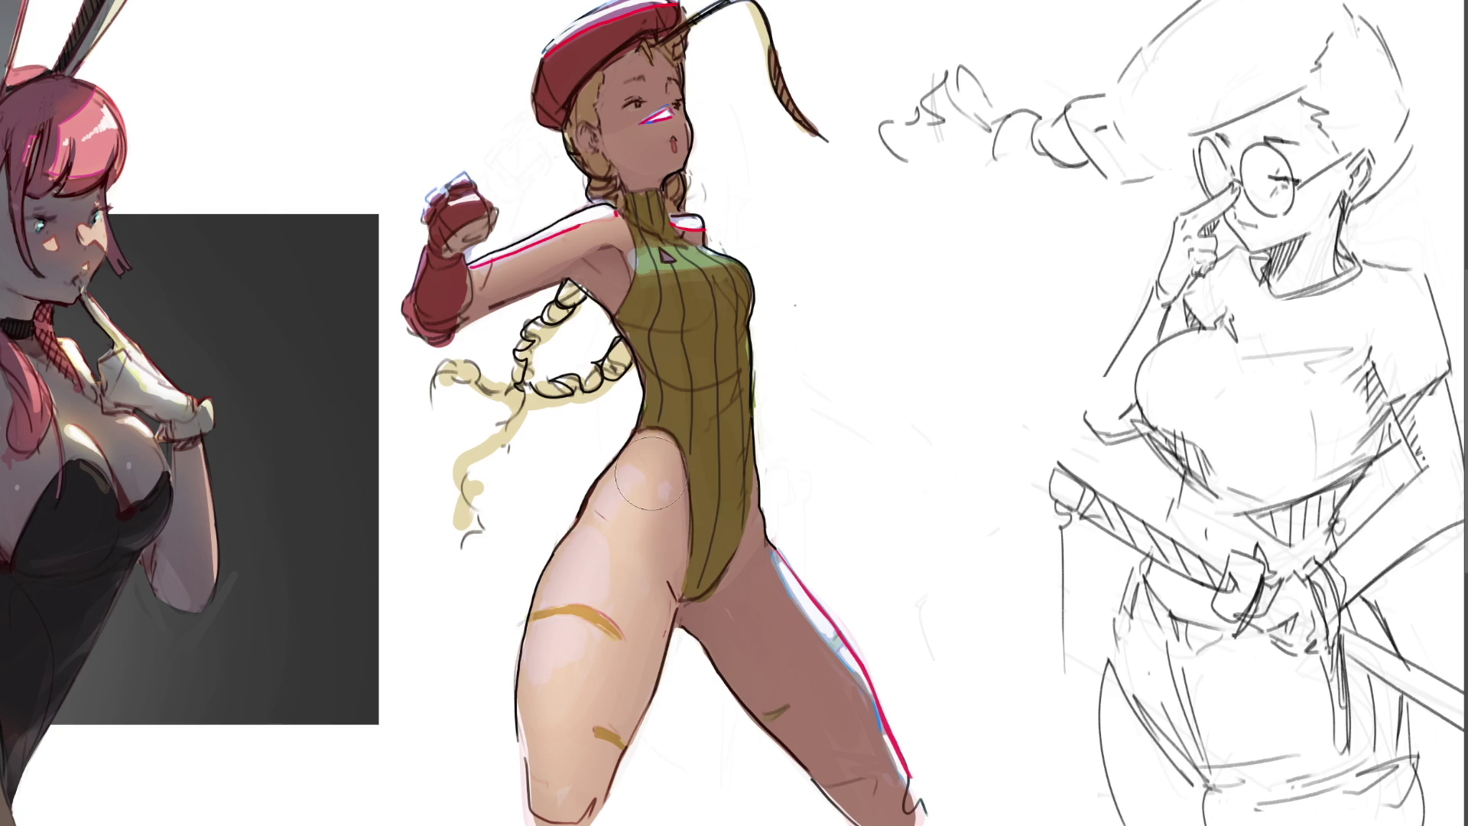
Step: Paint a warmer, lighter tan over the front thigh, undo two strokes, then repaint it lighter with a top highlight
mouse_move(625, 447)
mouse_down()
mouse_move(646, 539)
mouse_move(621, 513)
mouse_move(642, 597)
mouse_up()
drag(648, 506, 574, 701)
mouse_move(563, 562)
mouse_down()
mouse_move(608, 780)
mouse_move(637, 809)
mouse_move(620, 820)
mouse_up()
key(ctrl+z)
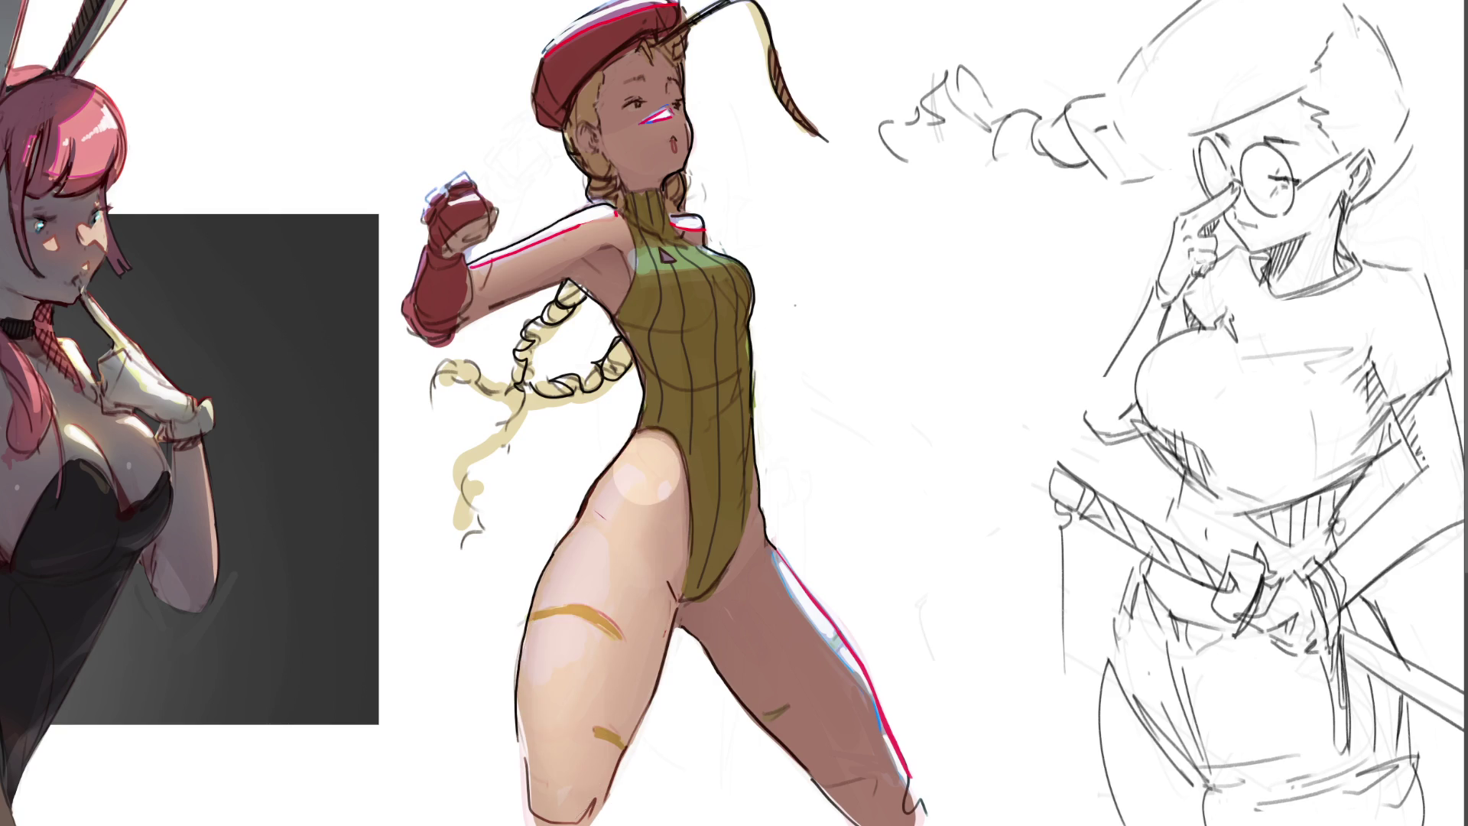
key(ctrl+z)
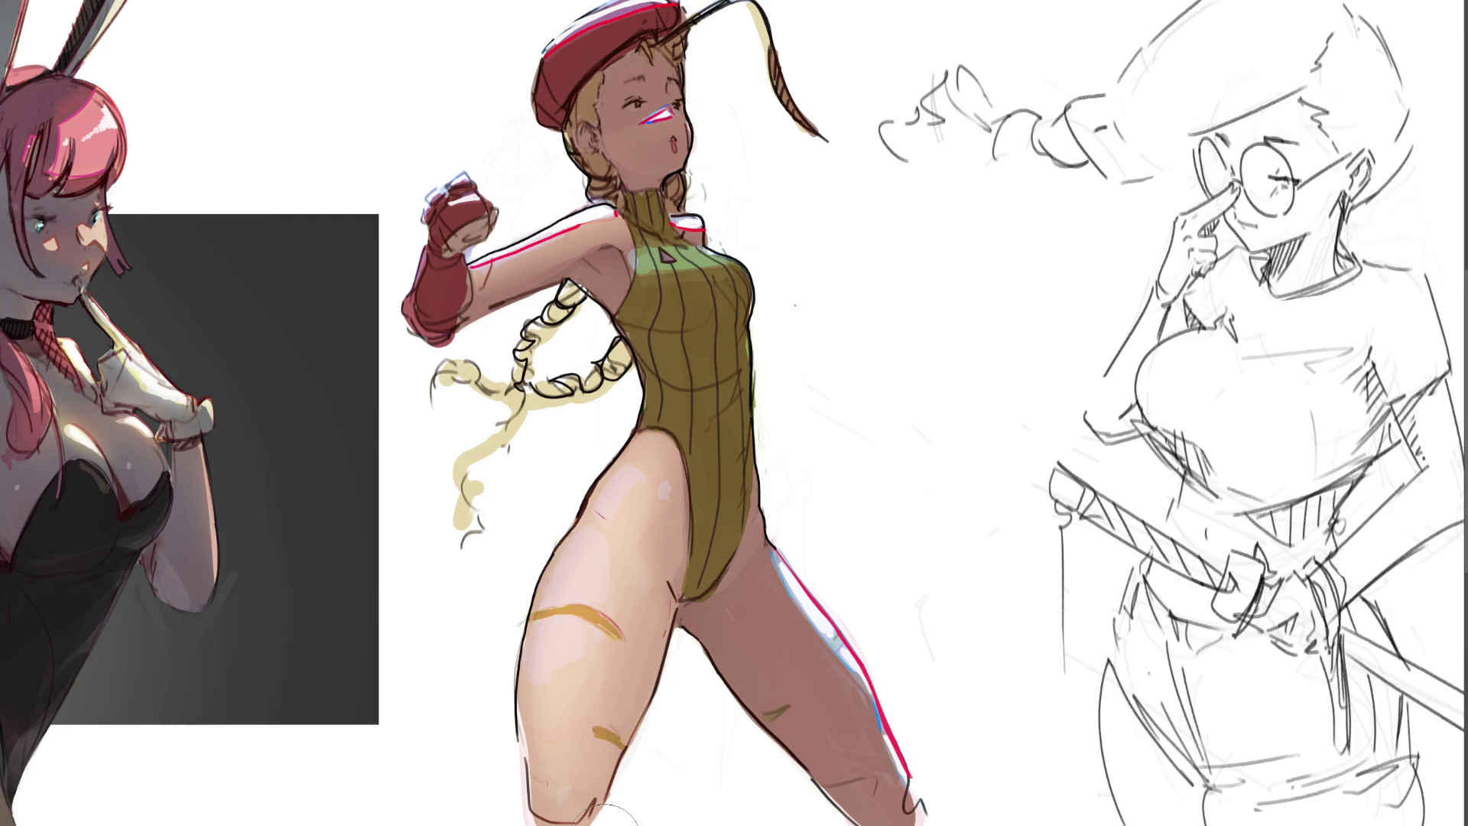
mouse_move(597, 568)
mouse_down()
mouse_move(696, 452)
mouse_move(574, 643)
mouse_move(580, 757)
mouse_move(574, 689)
mouse_move(602, 559)
mouse_move(643, 528)
mouse_up()
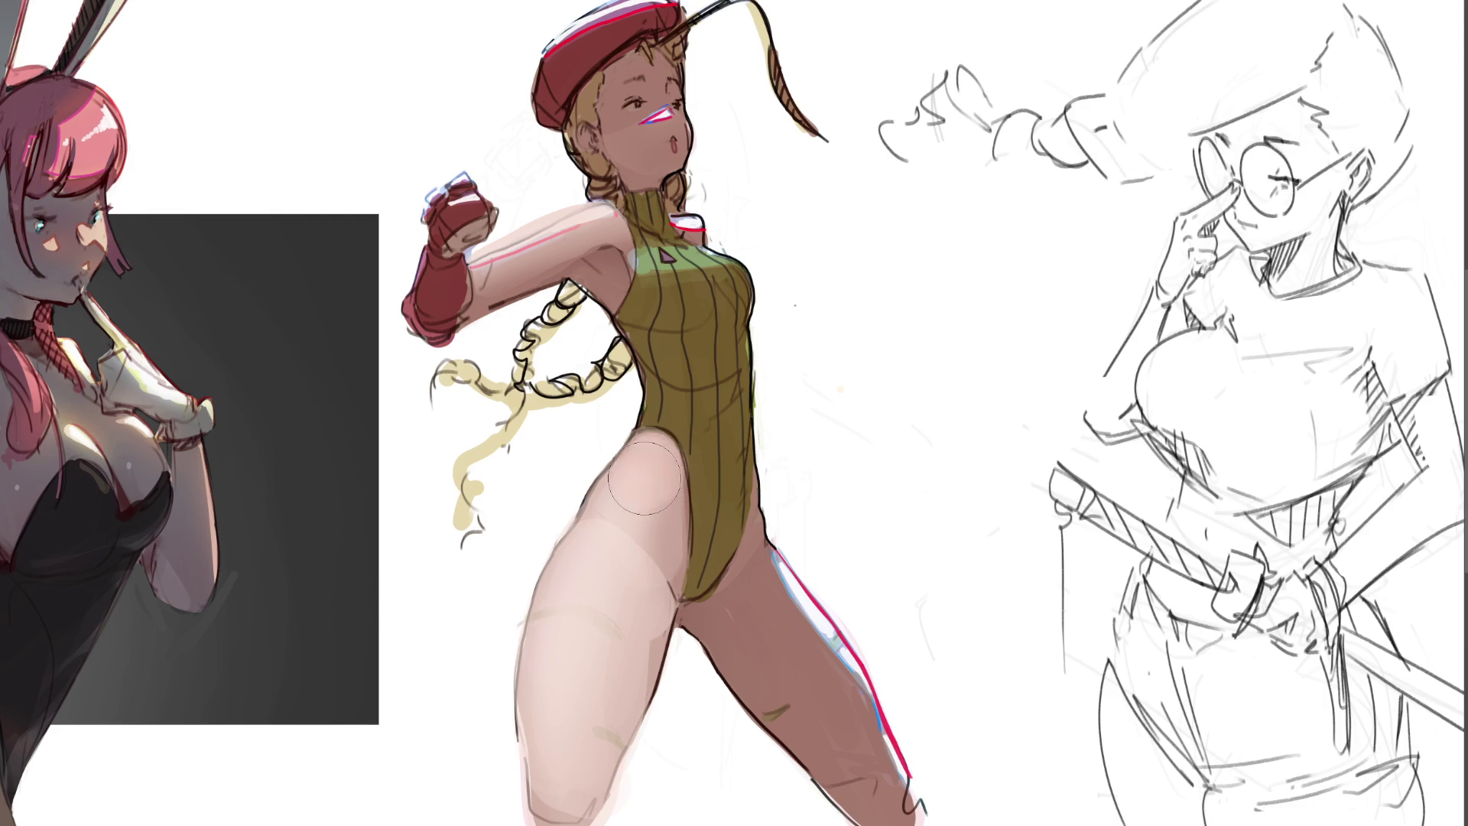
Step: Soften the thigh shading near the leotard edge and draw a dark outline down the thigh's outer edge
mouse_move(670, 475)
mouse_down()
mouse_move(644, 544)
mouse_move(600, 563)
mouse_move(606, 689)
mouse_move(583, 589)
mouse_move(602, 700)
mouse_up()
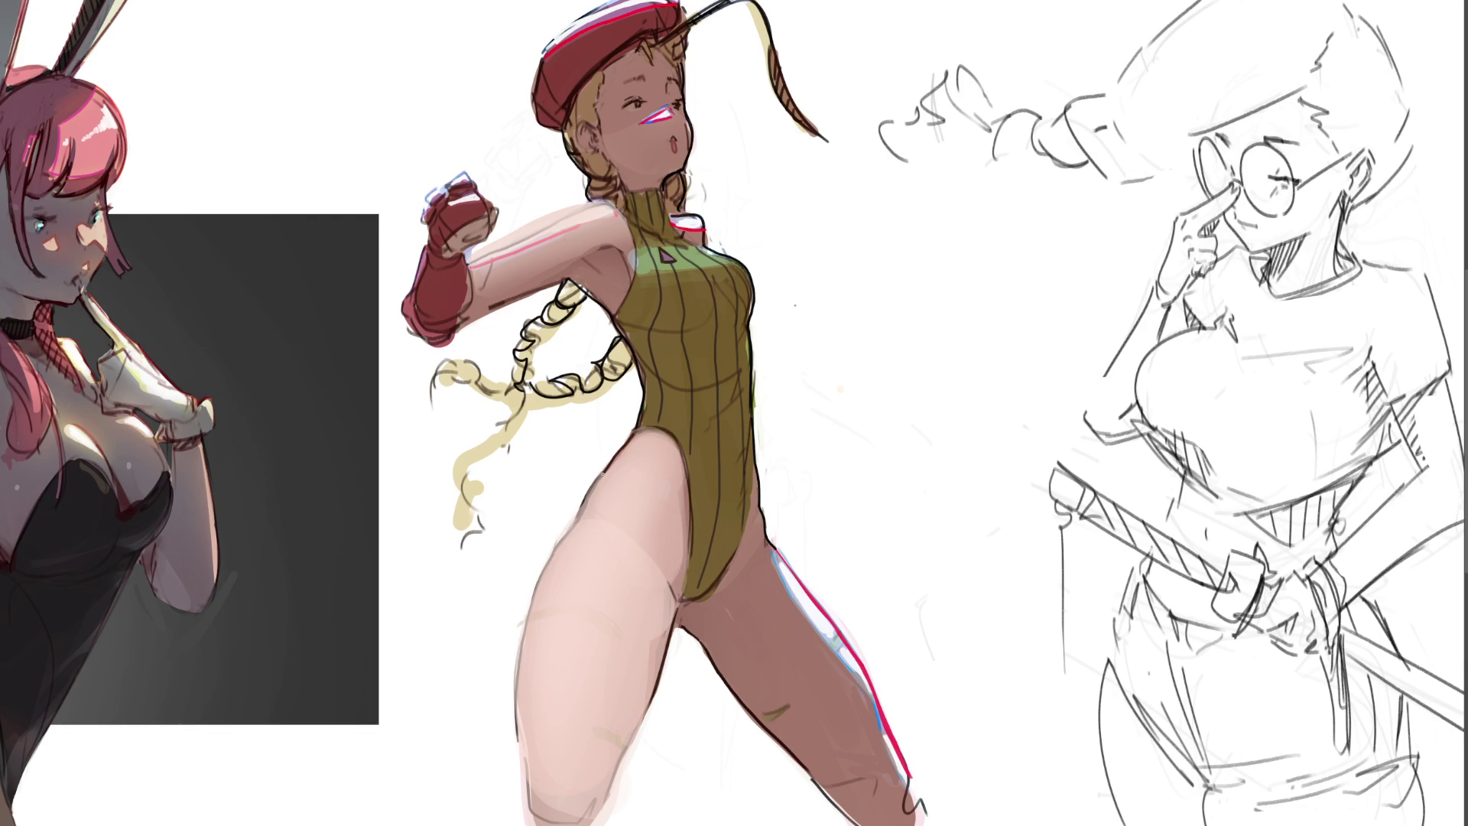
drag(557, 541, 513, 761)
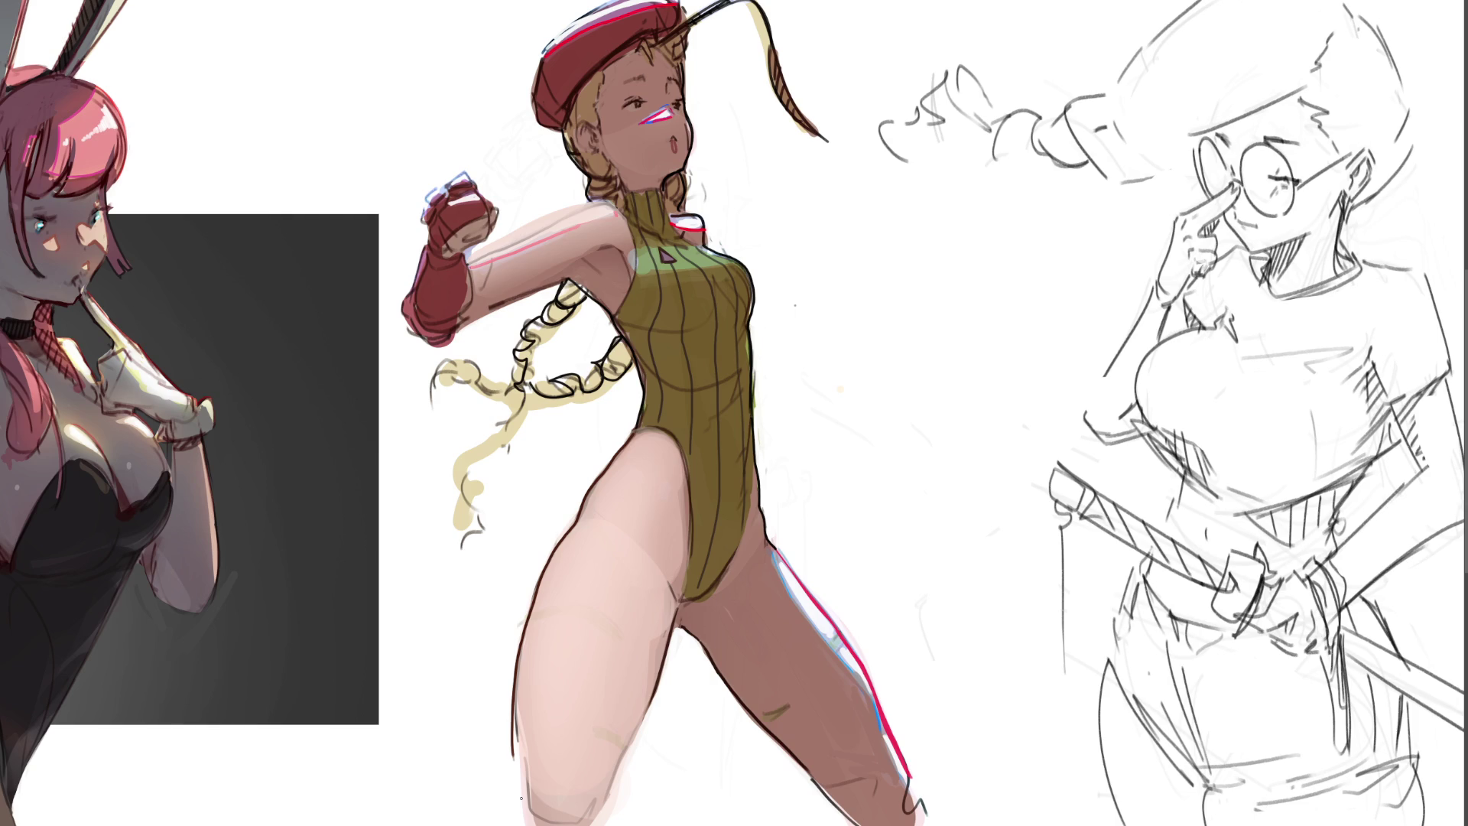
Step: Add soft light highlights along the top of the raised upper arm near the shoulder
drag(535, 229, 463, 262)
drag(560, 218, 517, 241)
drag(581, 207, 550, 220)
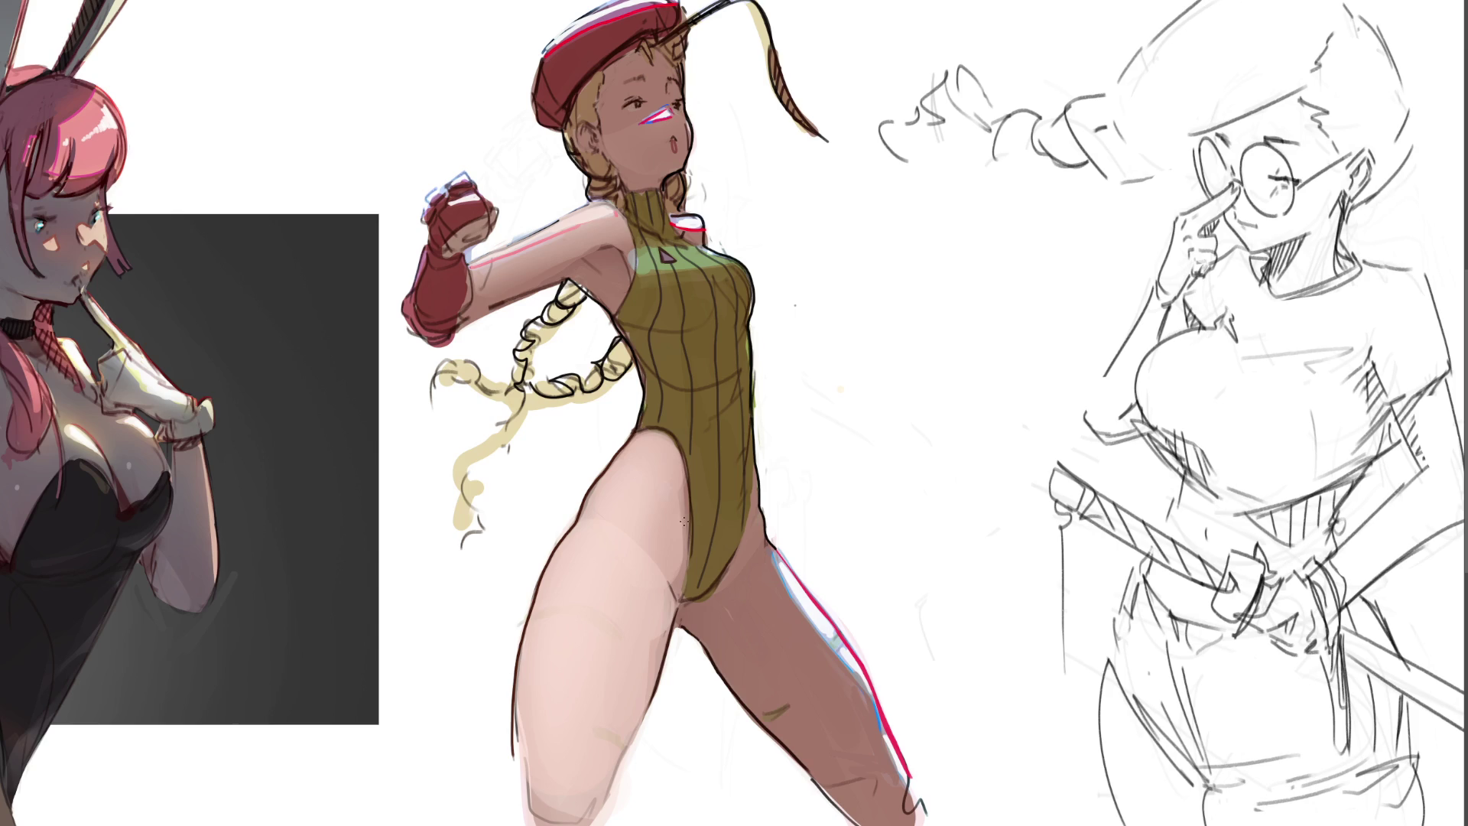
key(bracketright)
key(bracketright)
key(bracketright)
key(bracketleft)
key(bracketleft)
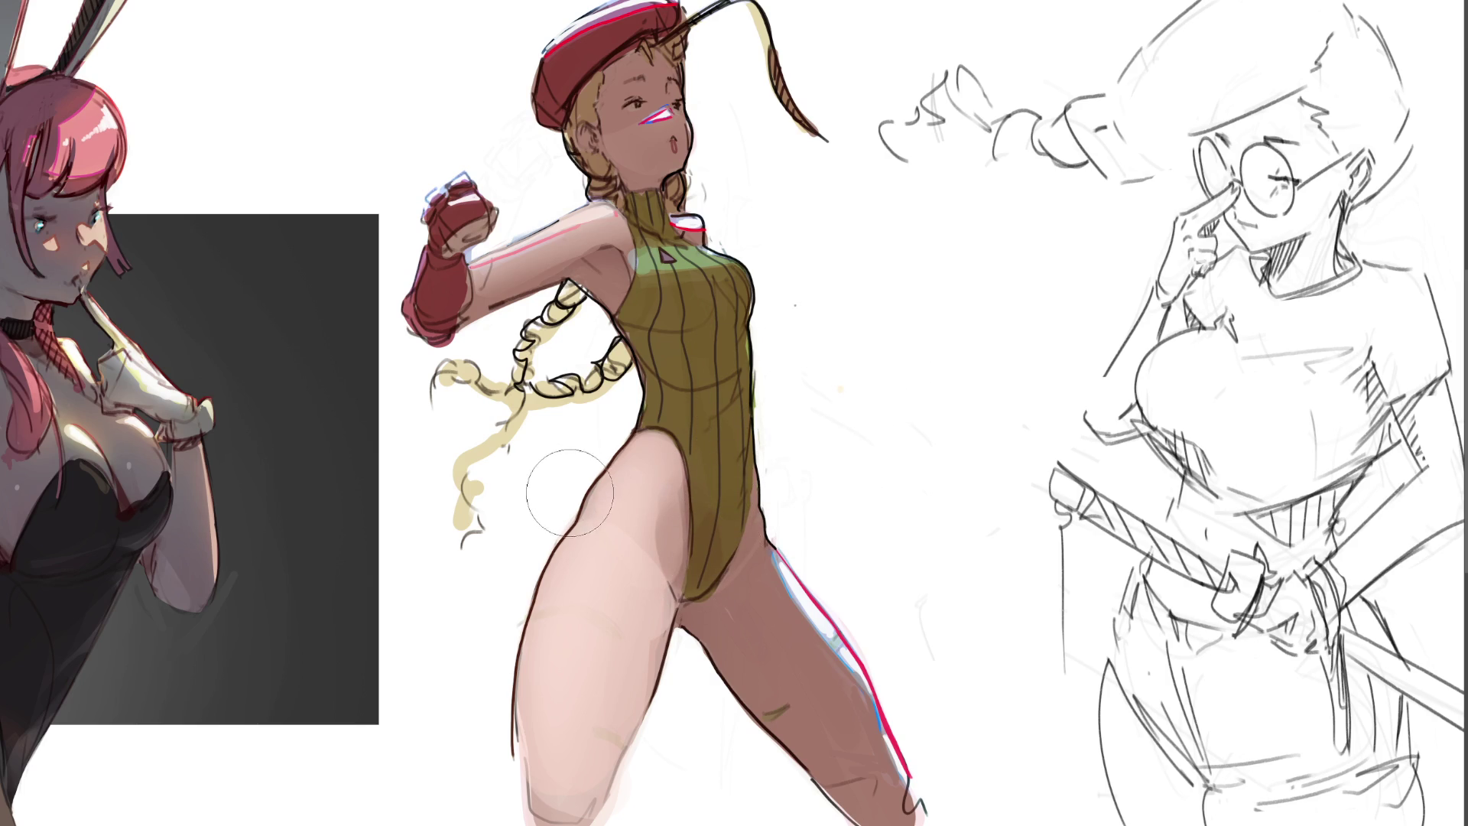
Step: Touch up the grey shading beside the hip, then paint and blend a dark shadow band along the inner lower thigh
drag(558, 459, 574, 505)
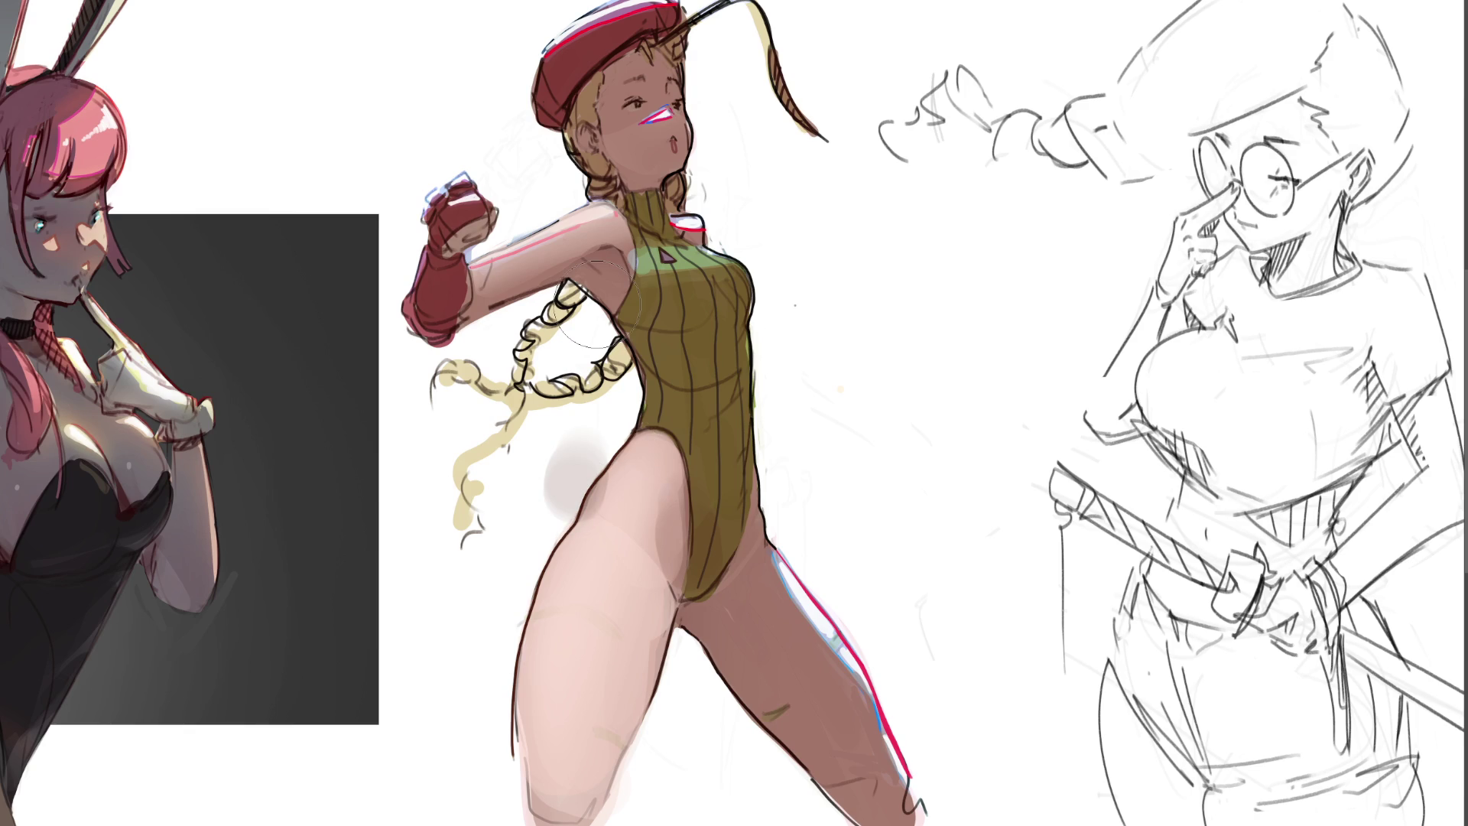
drag(534, 458, 589, 447)
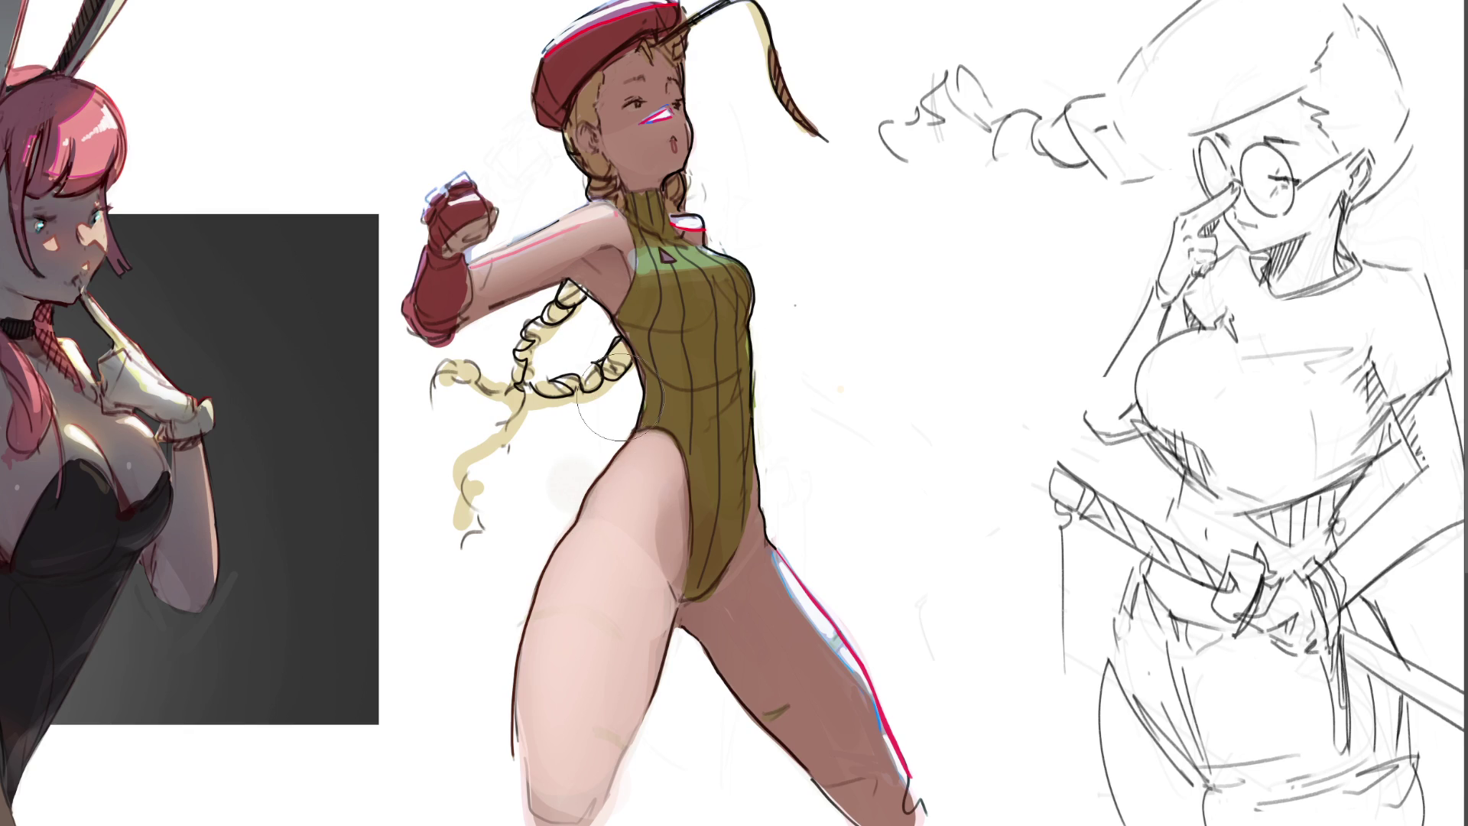
key(bracketleft)
key(bracketleft)
key(bracketleft)
key(bracketright)
key(bracketright)
key(bracketright)
key(bracketright)
drag(596, 799, 674, 680)
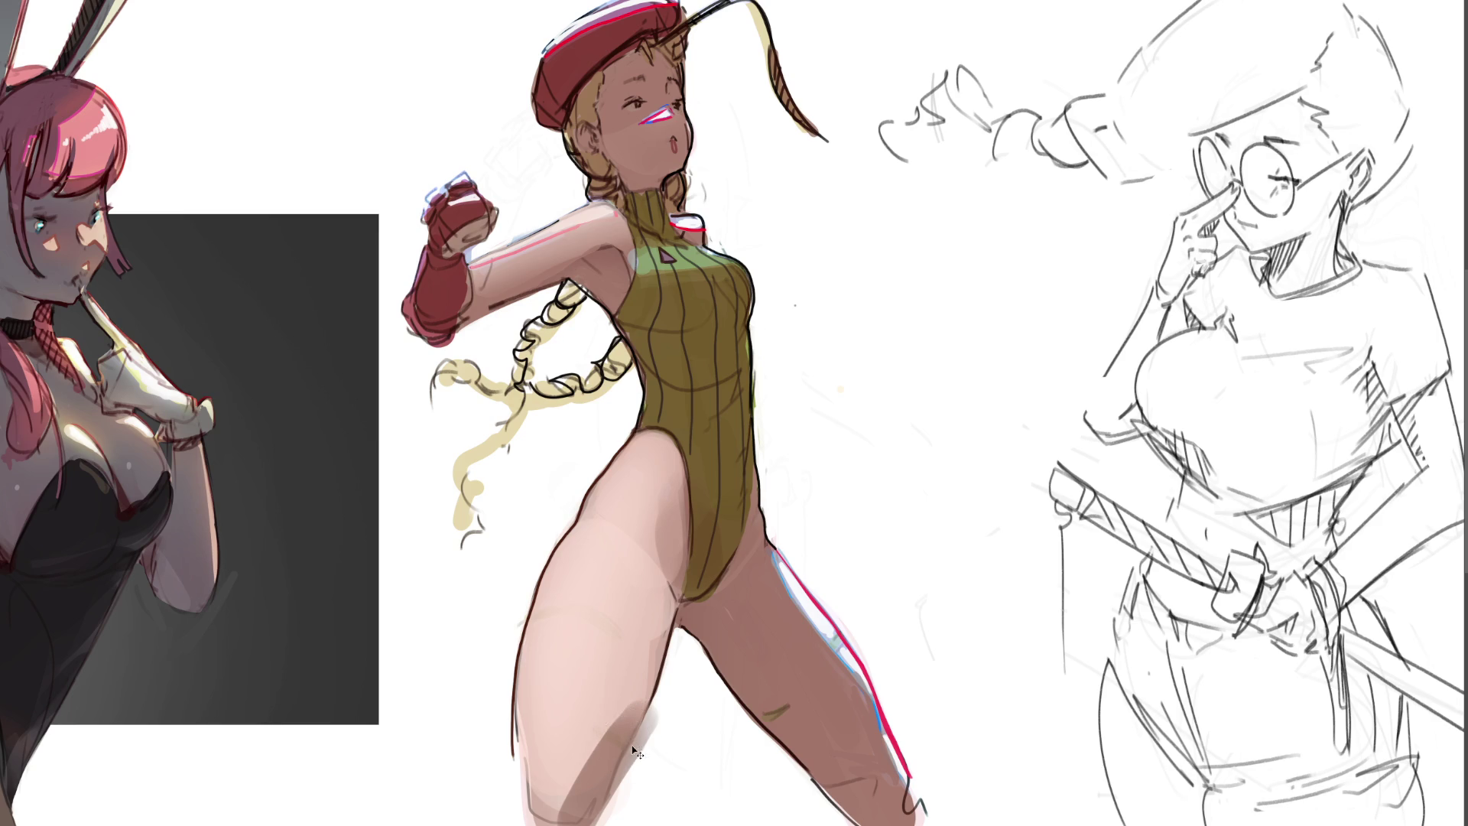
drag(635, 752, 673, 704)
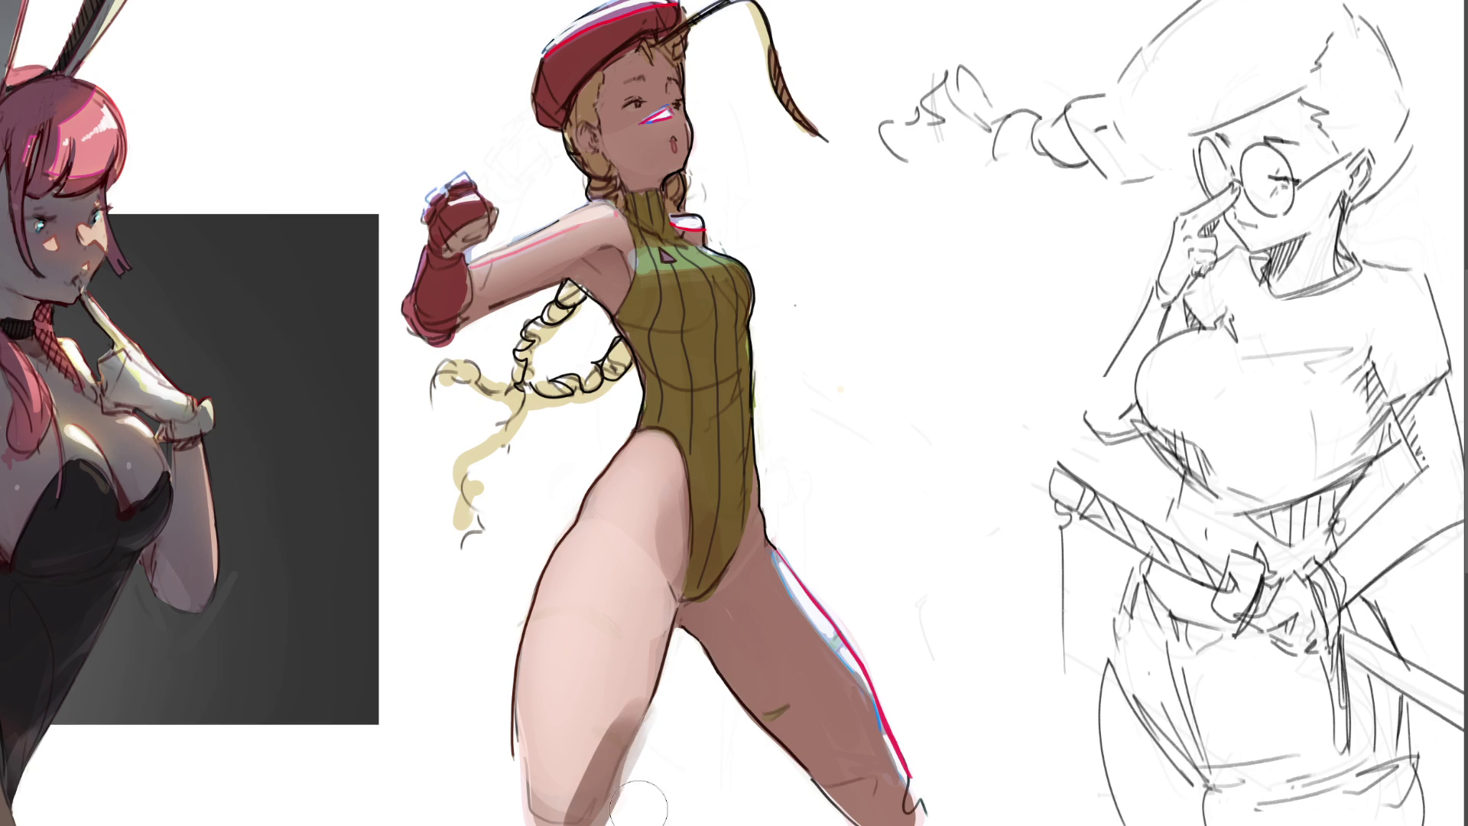
mouse_move(638, 805)
mouse_down()
mouse_move(666, 723)
mouse_move(636, 791)
mouse_up()
mouse_move(654, 734)
mouse_down()
mouse_move(607, 725)
mouse_move(567, 763)
mouse_move(568, 814)
mouse_move(599, 709)
mouse_move(573, 780)
mouse_move(603, 717)
mouse_move(591, 786)
mouse_up()
drag(609, 700, 562, 797)
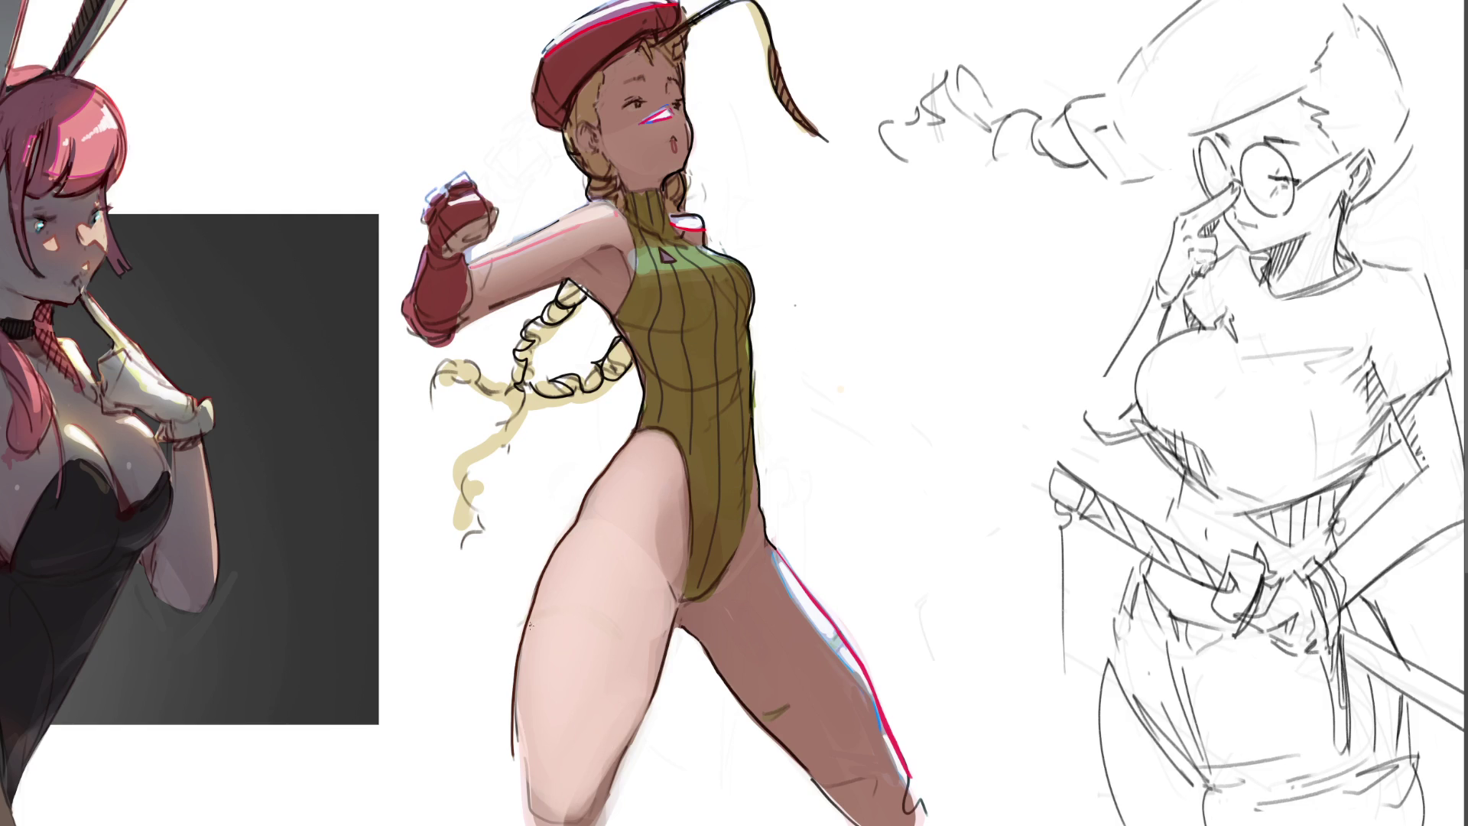
Step: Add thin dark contour strokes and light highlight streaks across the upper front thigh
drag(530, 626, 582, 610)
drag(614, 689, 639, 721)
drag(619, 529, 636, 538)
drag(592, 610, 583, 670)
Step: Paint and blend a shadow below the crotch on the back leg, undoing an overly dark stroke
drag(688, 606, 734, 637)
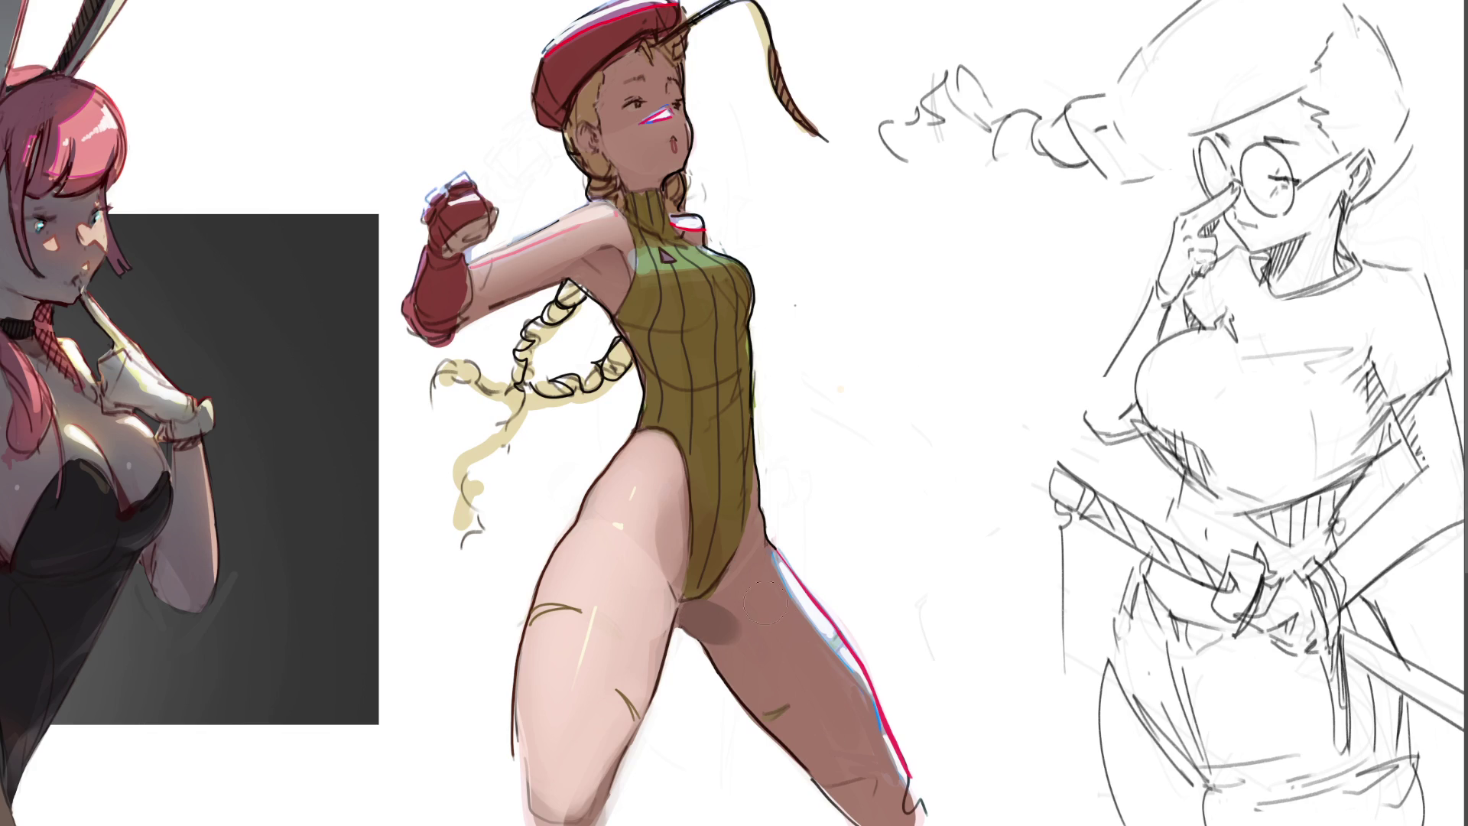
drag(723, 620, 694, 640)
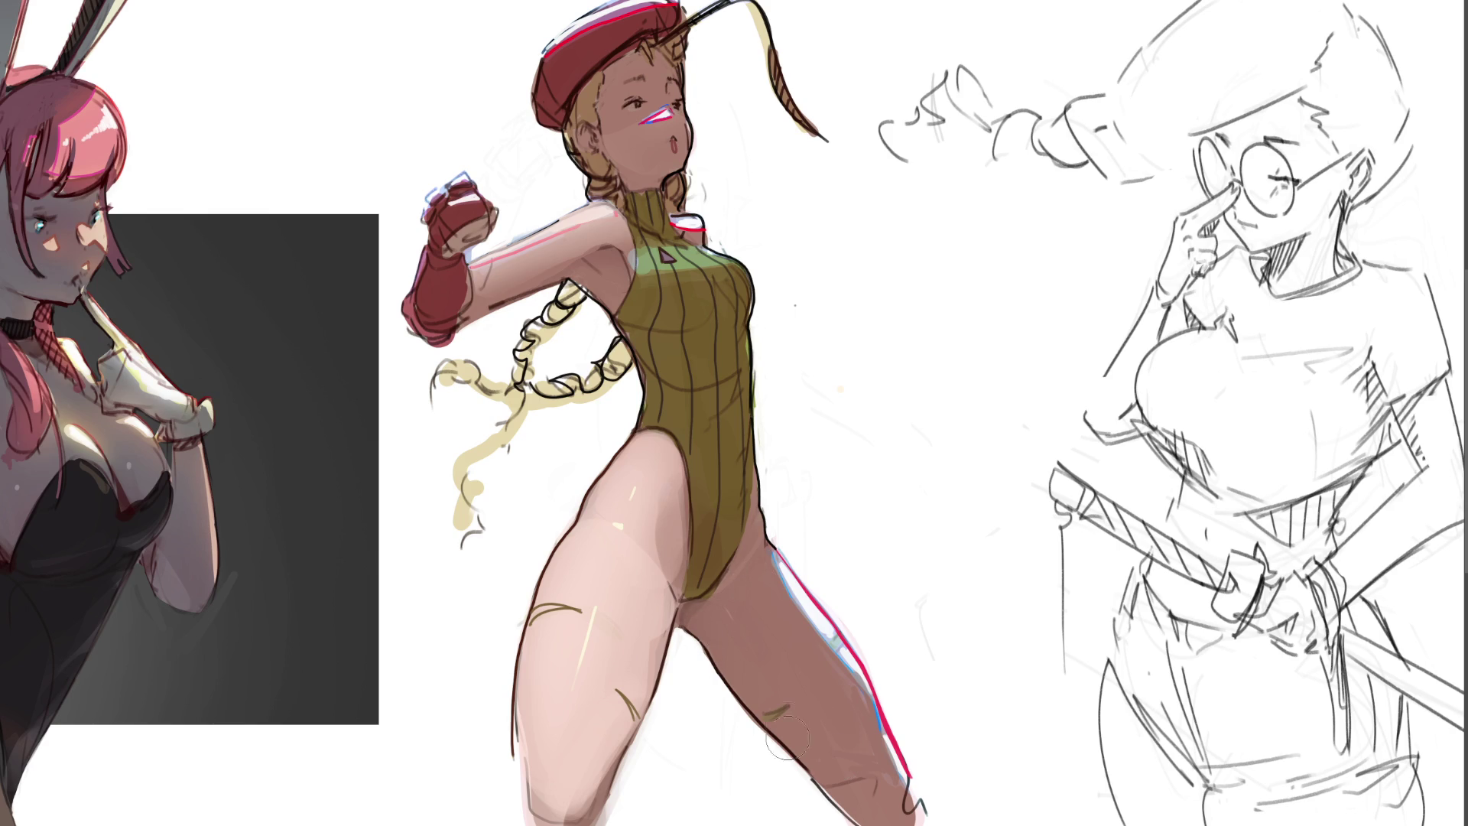
drag(706, 645, 772, 731)
key(ctrl+z)
Step: Cover the bright inner-thigh highlights on the back leg with skin tone
drag(771, 580, 861, 689)
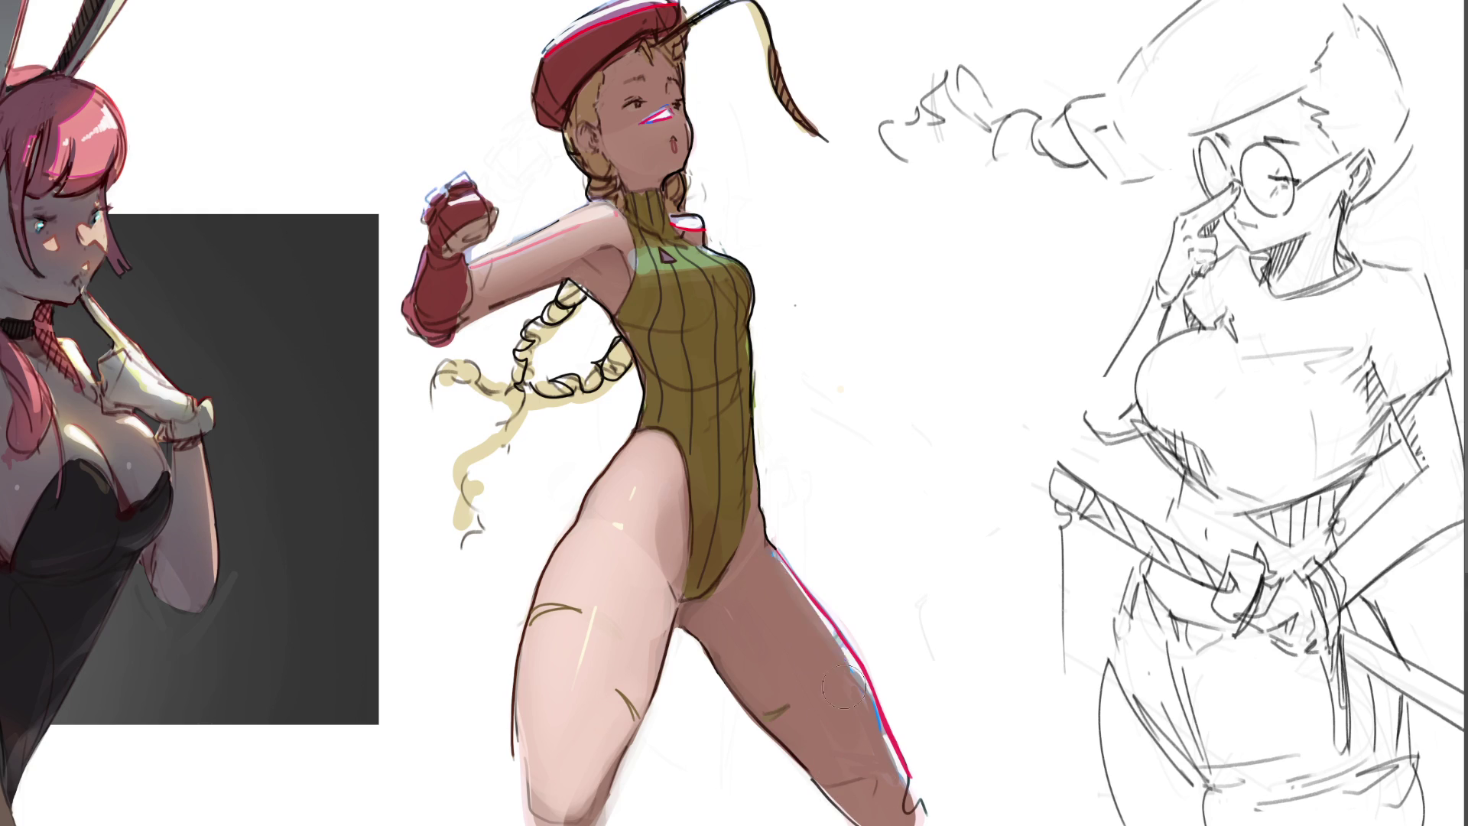
drag(780, 562, 883, 711)
drag(820, 608, 792, 556)
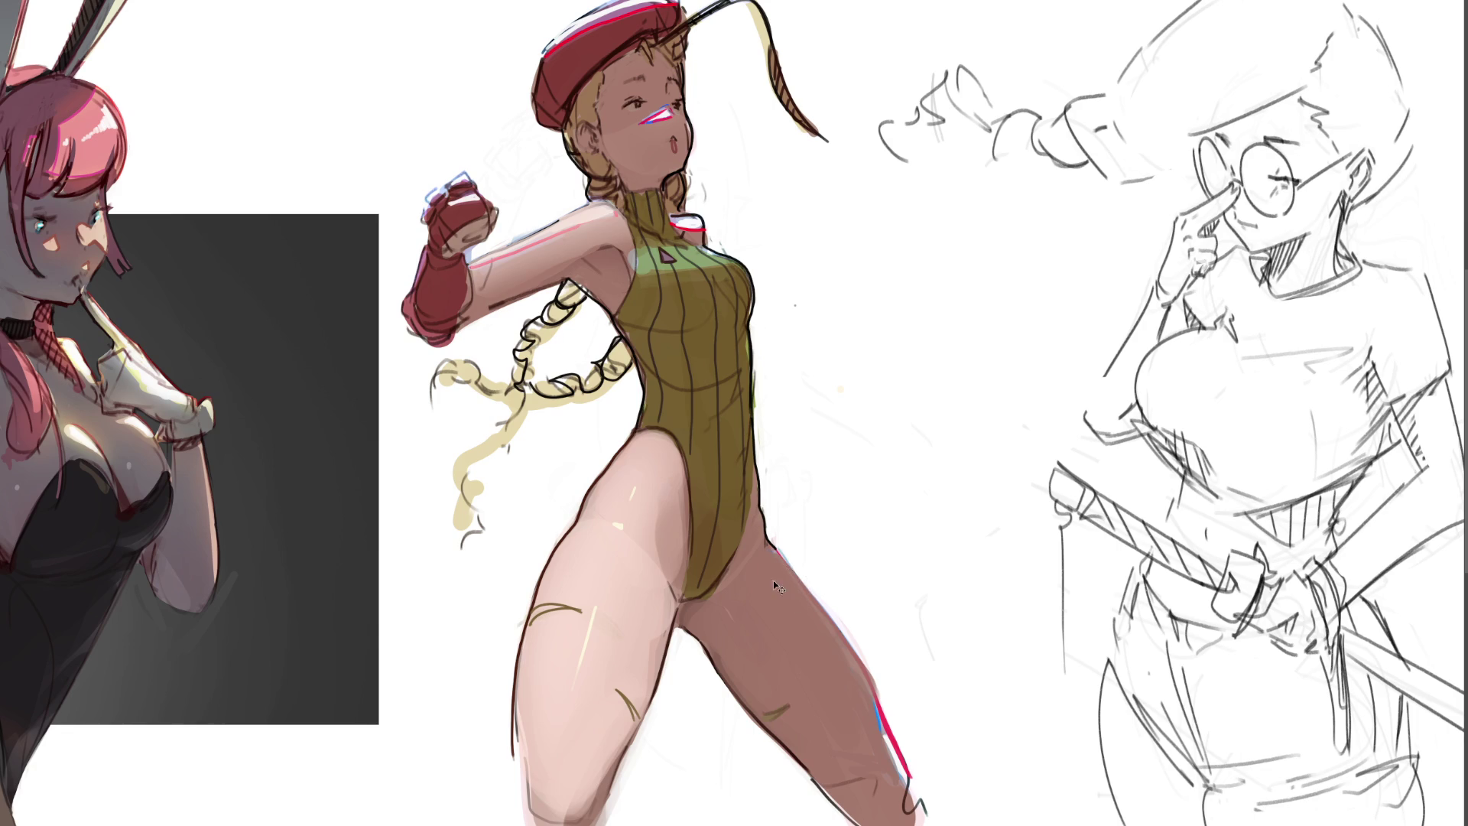
key(ctrl+z)
key(ctrl+z)
mouse_move(800, 616)
mouse_down()
mouse_move(867, 691)
mouse_move(923, 817)
mouse_up()
Step: Undo a stray stroke and paint an olive-green accent along the thigh's curved line
drag(944, 373, 943, 525)
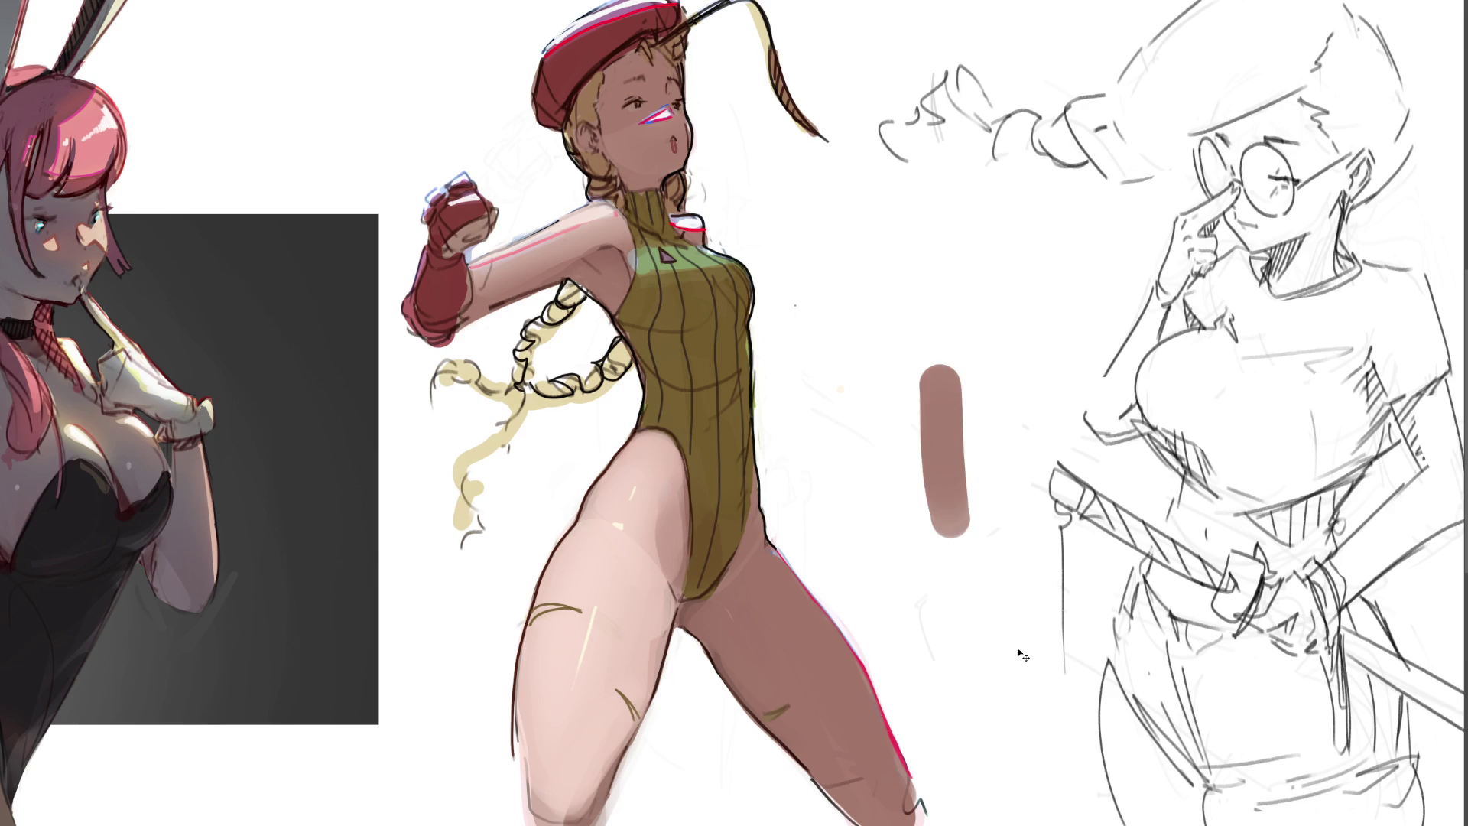
key(ctrl+z)
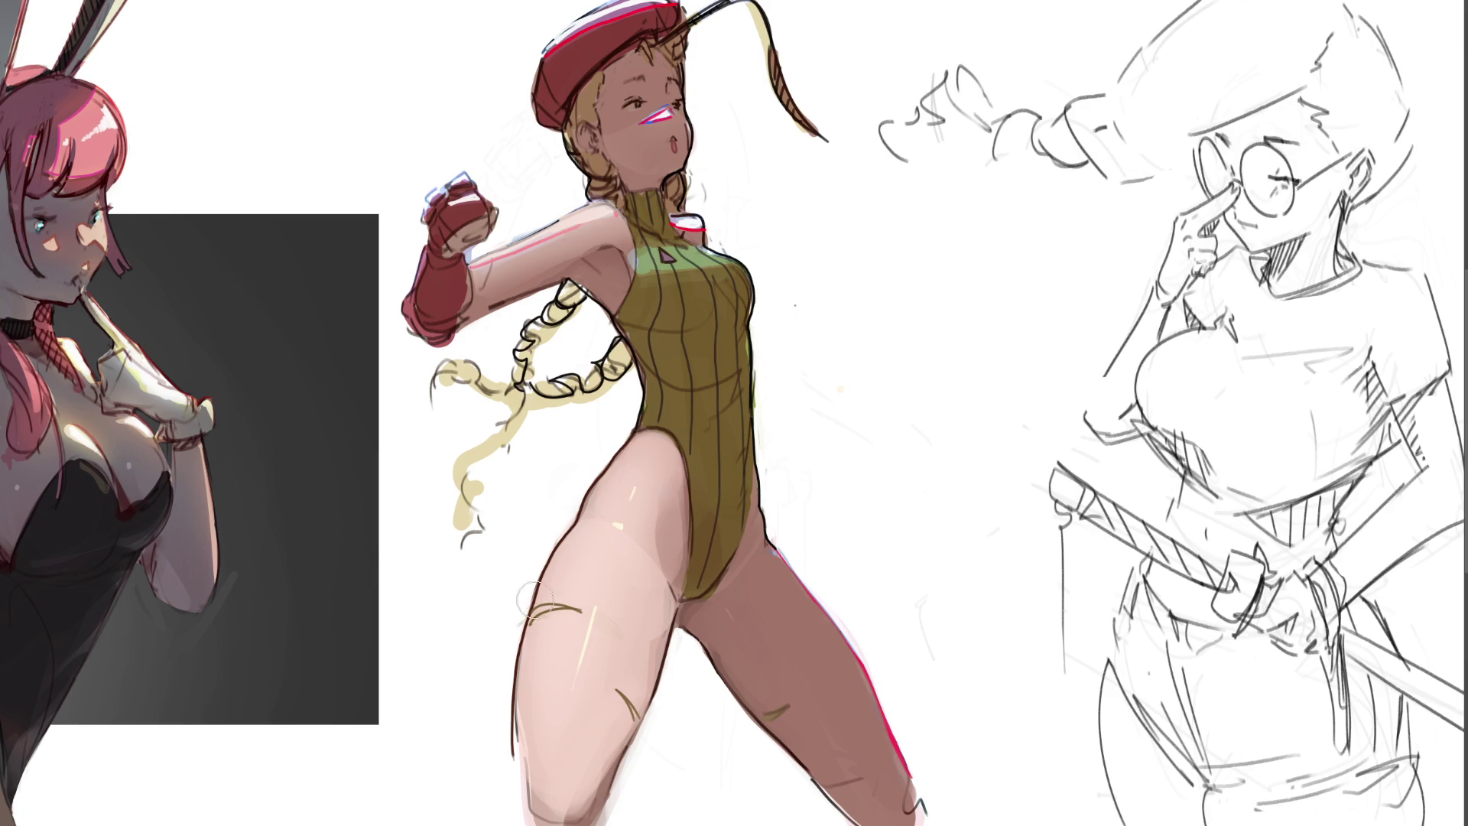
drag(531, 620, 554, 608)
Step: Repaint the upper arm's pink highlight and top edge in lighter skin tone
mouse_move(494, 261)
mouse_down()
mouse_move(611, 218)
mouse_move(493, 288)
mouse_move(564, 252)
mouse_up()
drag(480, 298, 600, 236)
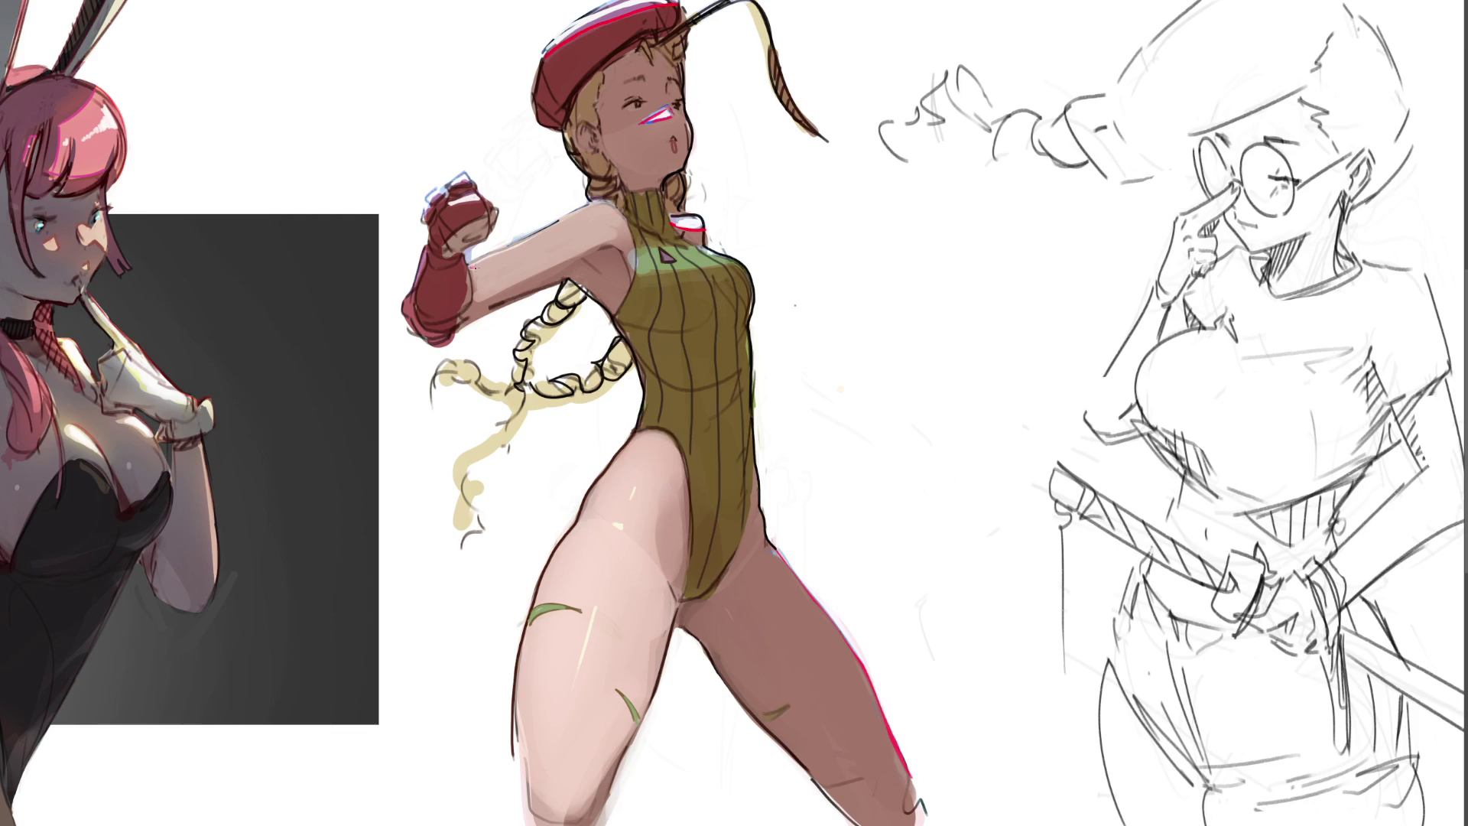
drag(472, 269, 601, 209)
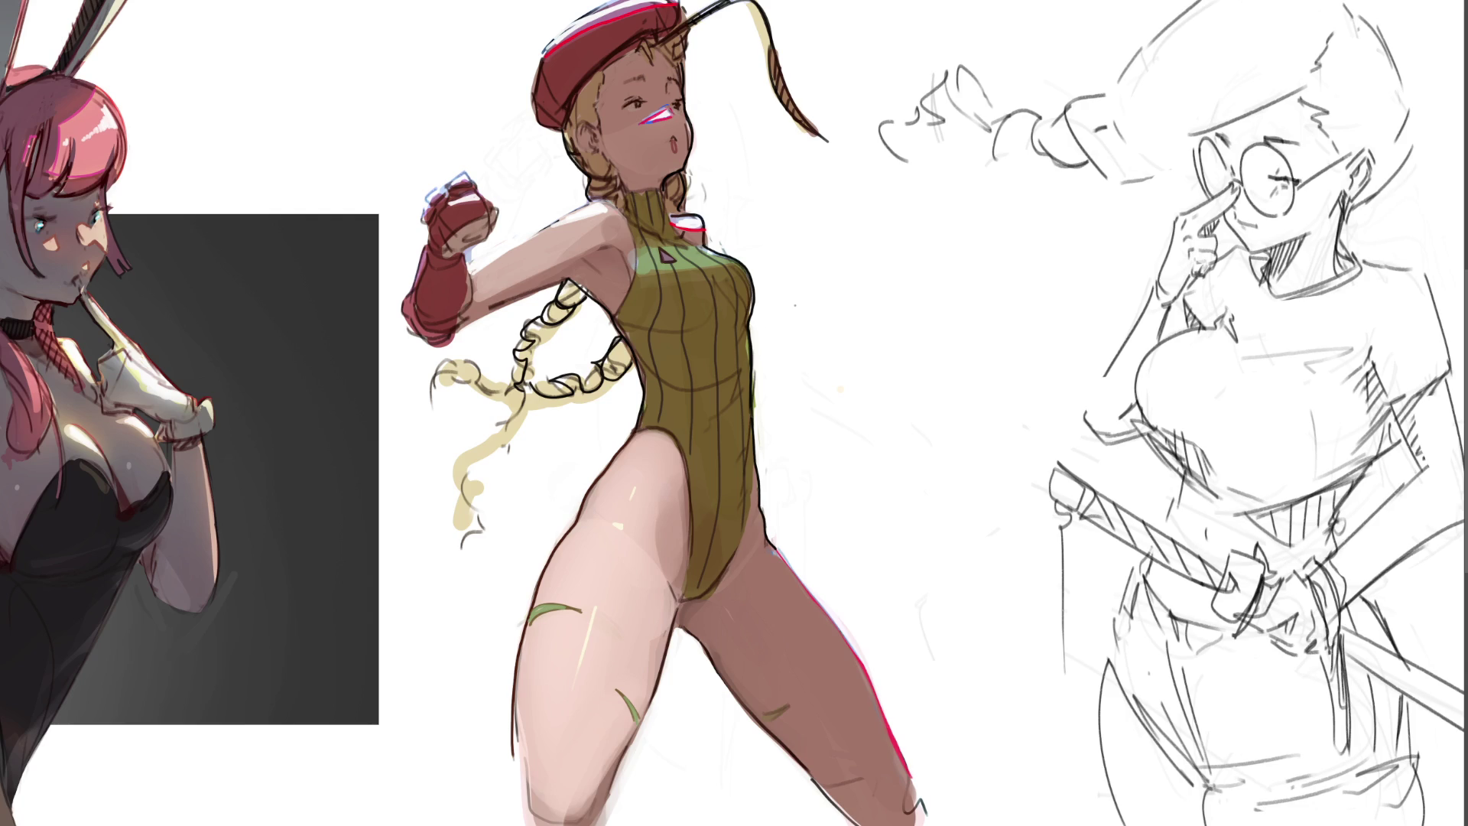
Step: Draw a red rim light along the top of the upper arm and a dark contour beneath it
drag(468, 275, 594, 203)
drag(503, 303, 578, 290)
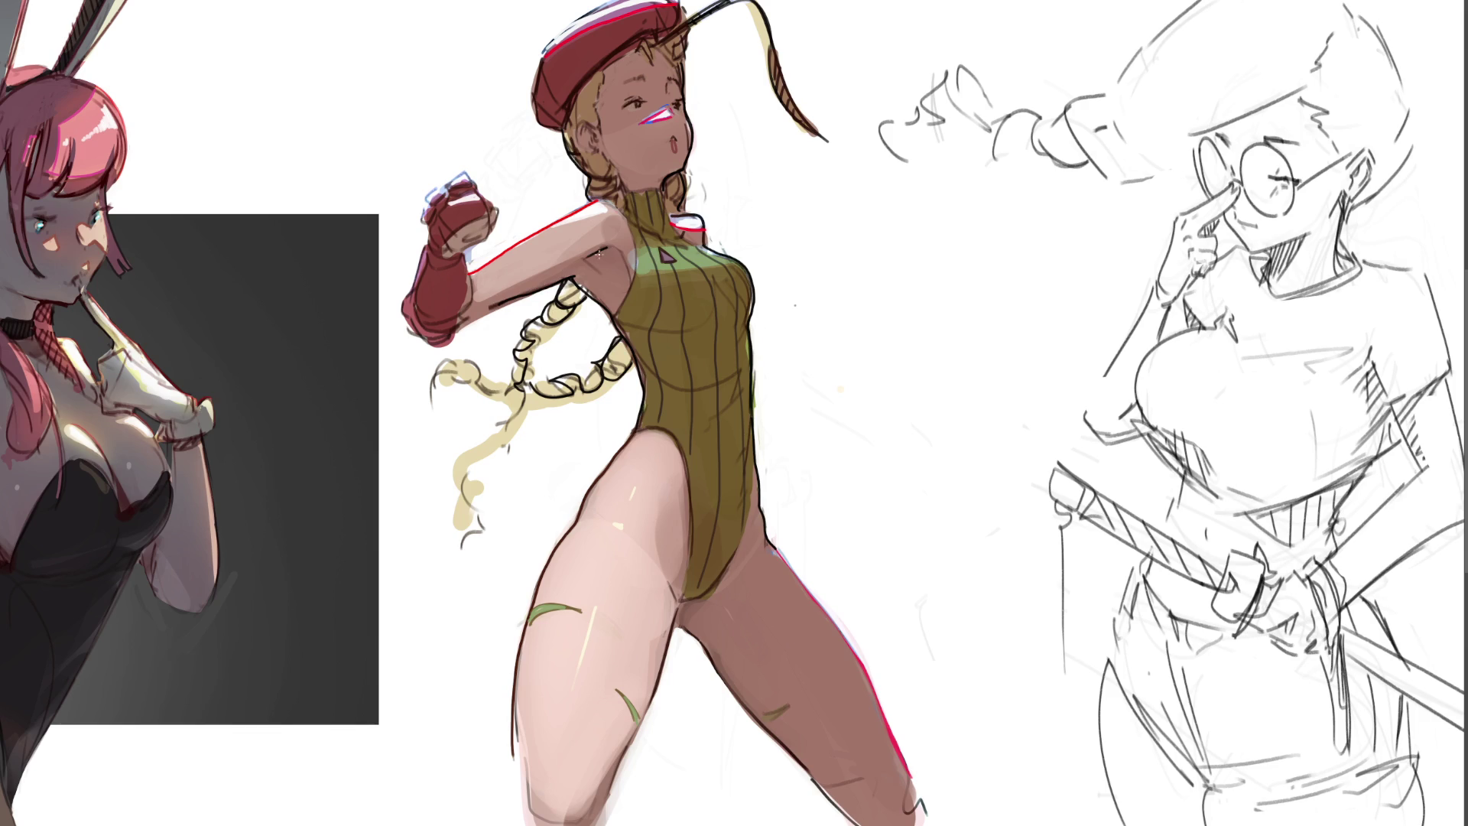
Step: Adjust the armpit shading with small dark strokes, undoing and redoing until it sits right
drag(608, 248, 589, 259)
key(ctrl+z)
drag(589, 259, 583, 262)
key(ctrl+z)
key(ctrl+shift+z)
drag(597, 269, 607, 268)
key(ctrl+z)
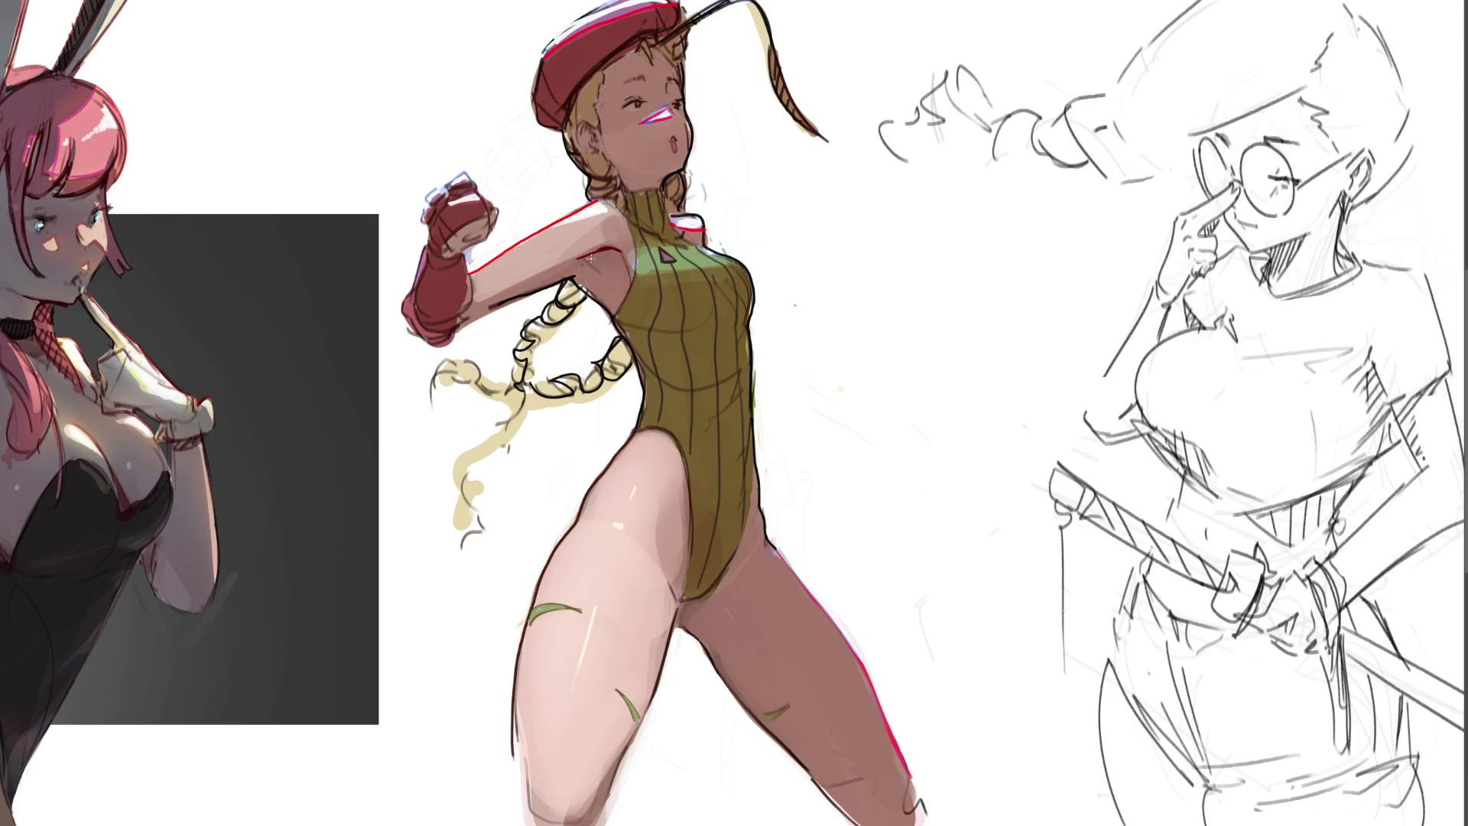